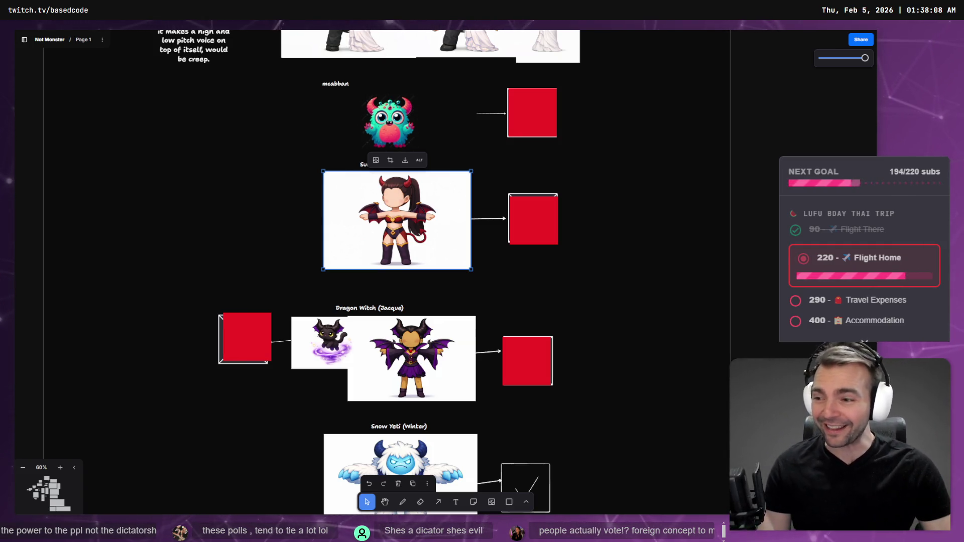
Step: Zoom to the selected Succubus image with Shift+2, then clear the selection
key(shift+2)
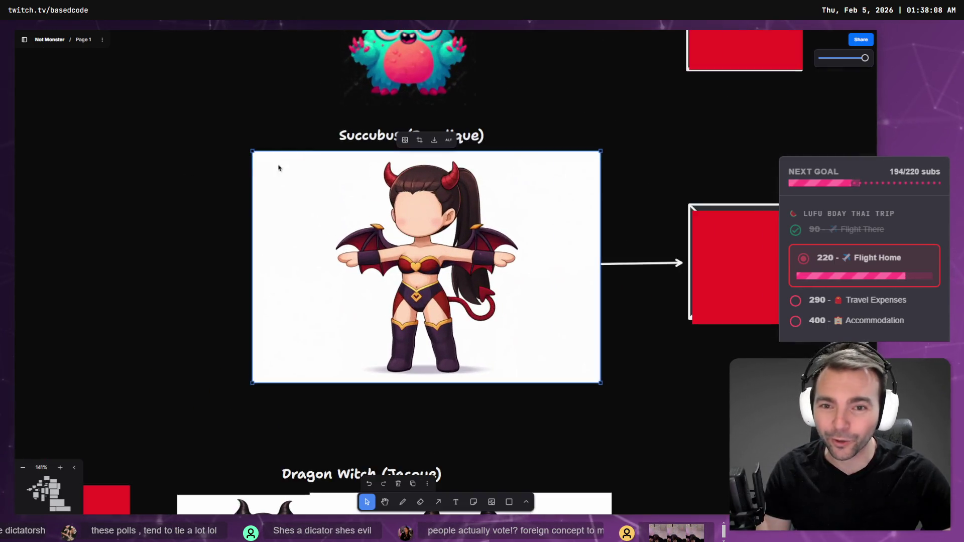
click(162, 183)
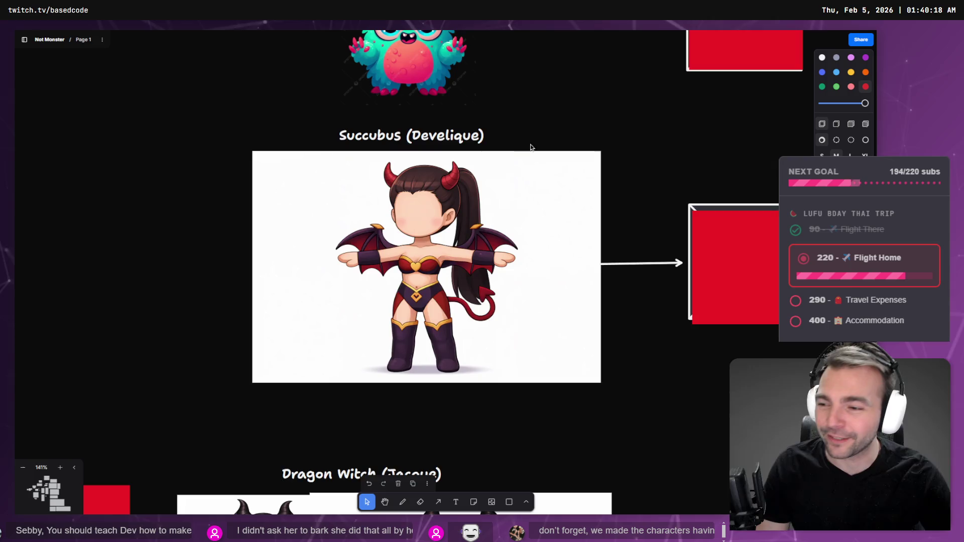
scroll(418, 163, down, 5)
scroll(512, 257, up, 3)
scroll(421, 241, down, 3)
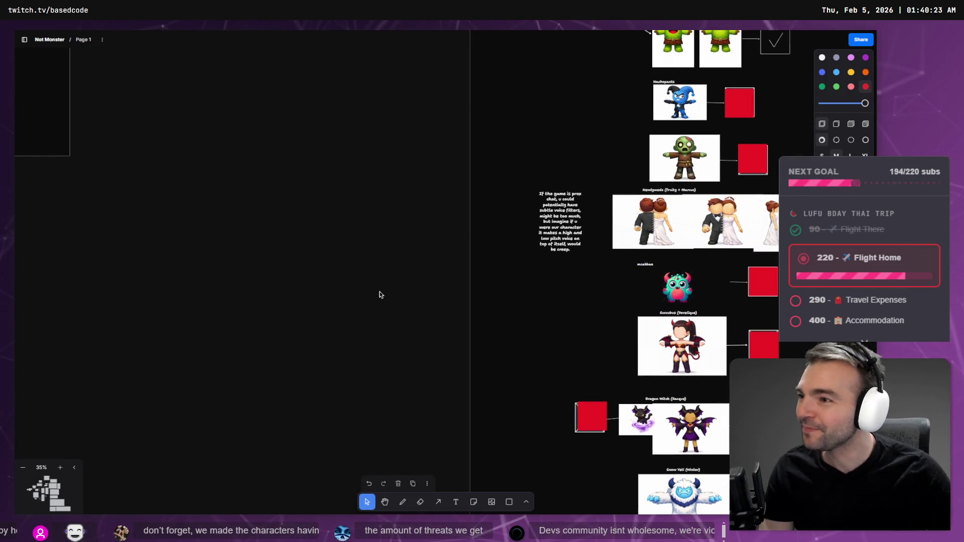
scroll(432, 387, right, 6)
scroll(432, 388, down, 2)
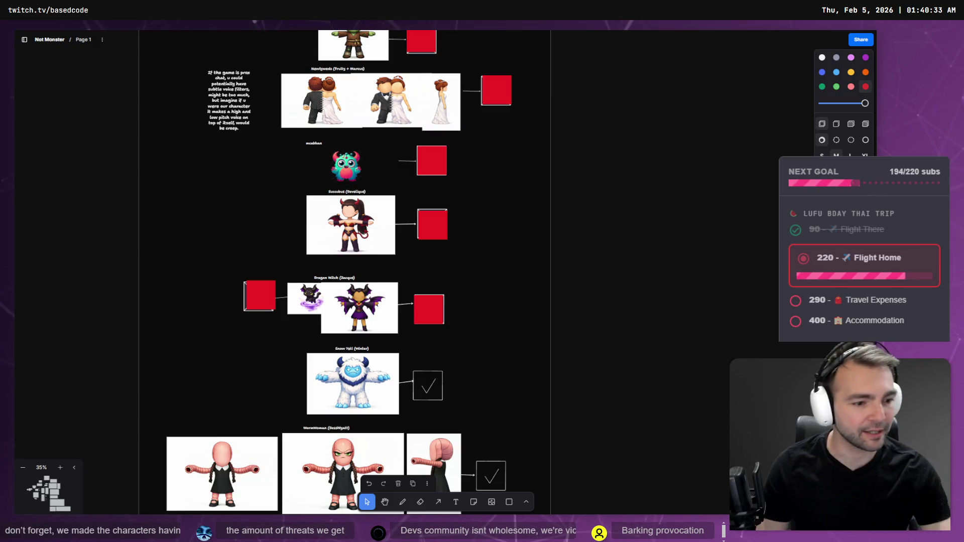
key(super+Tab)
key(Escape)
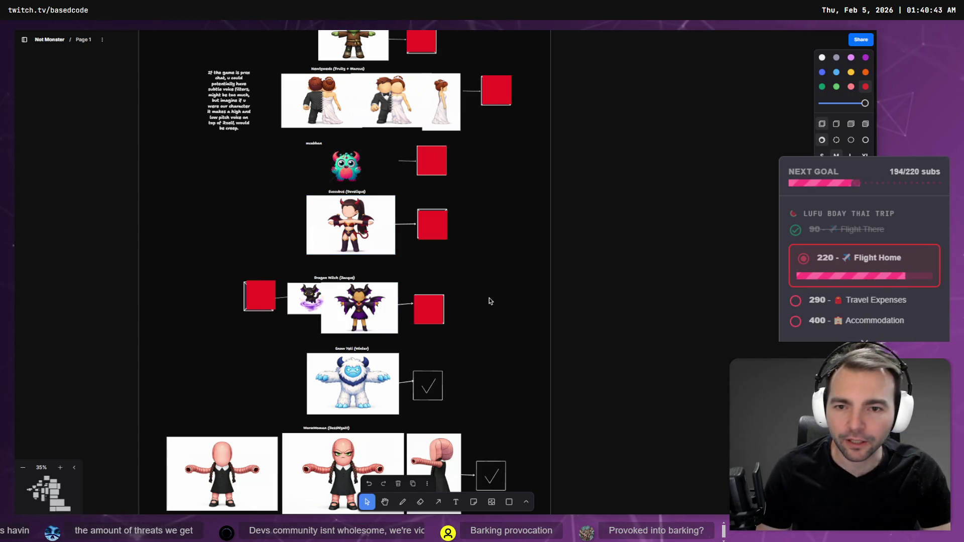
scroll(490, 300, up, 5)
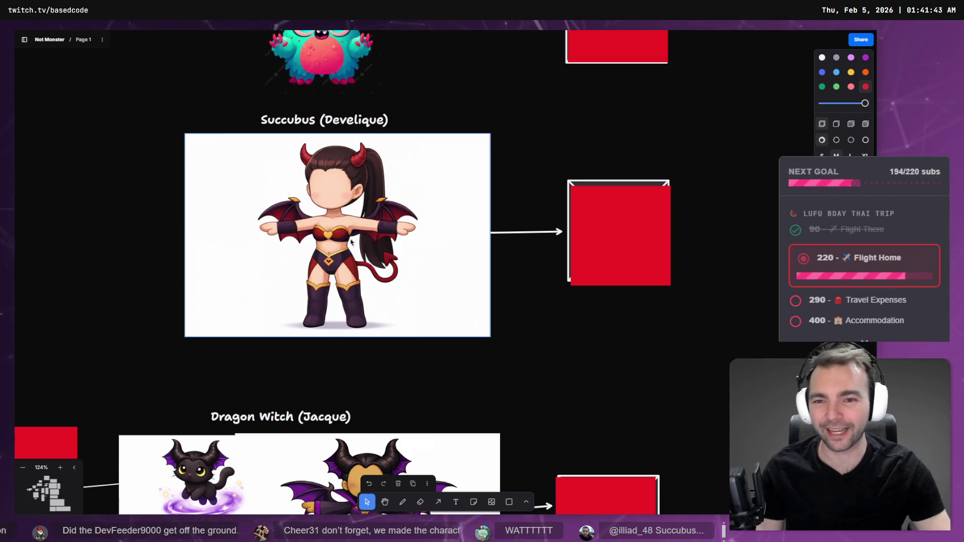
Step: Pan the board to the Monsters column and select the expressions sheet image
scroll(436, 270, down, 5)
drag(569, 321, 271, 200)
scroll(318, 256, down, 5)
drag(331, 254, 607, 187)
scroll(607, 186, down, 4)
mouse_move(682, 50)
mouse_down()
mouse_move(726, 82)
mouse_move(661, 65)
mouse_move(591, 139)
mouse_up()
scroll(591, 139, up, 5)
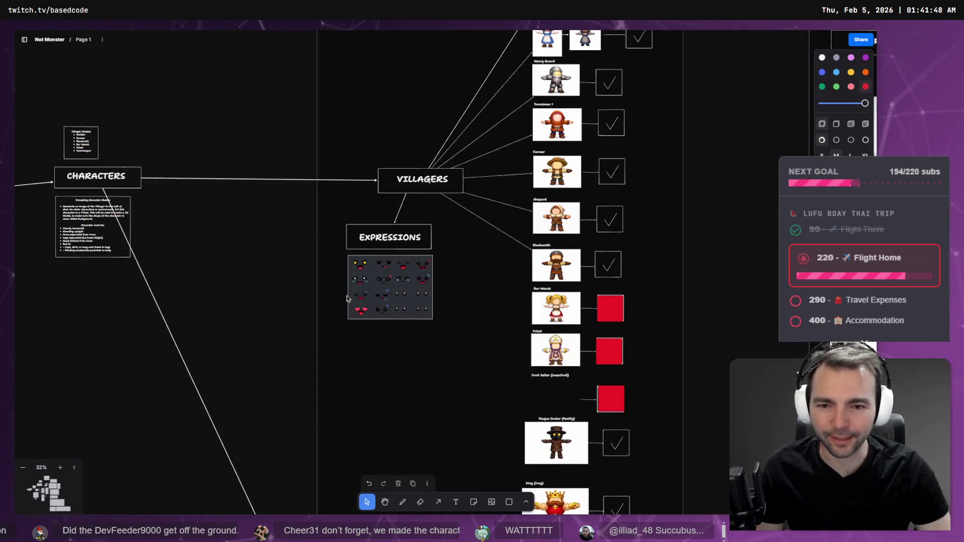
scroll(340, 241, up, 5)
scroll(414, 252, up, 3)
click(399, 259)
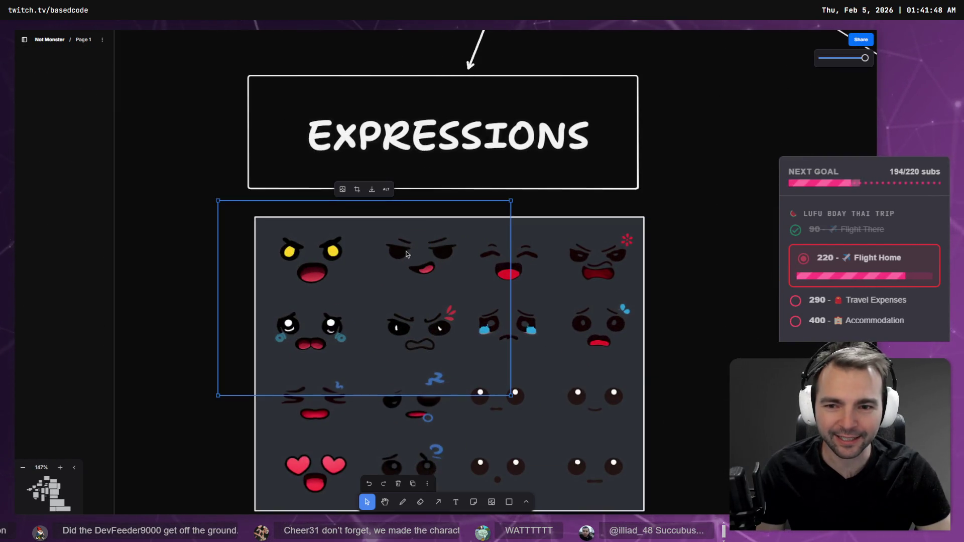
Step: Select the face overlay on the Succubus image and shrink it onto the character
scroll(399, 259, down, 5)
scroll(411, 273, down, 5)
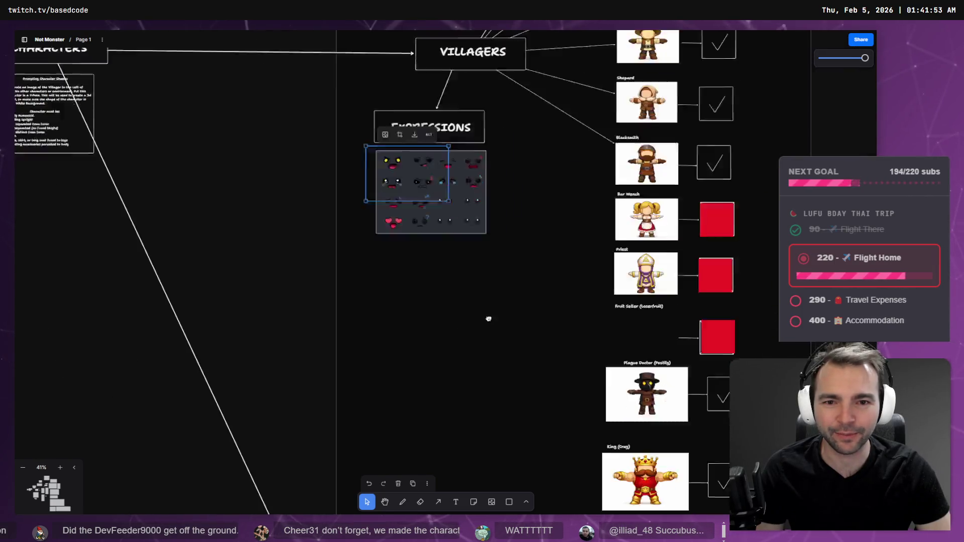
scroll(492, 330, up, 3)
scroll(339, 474, down, 10)
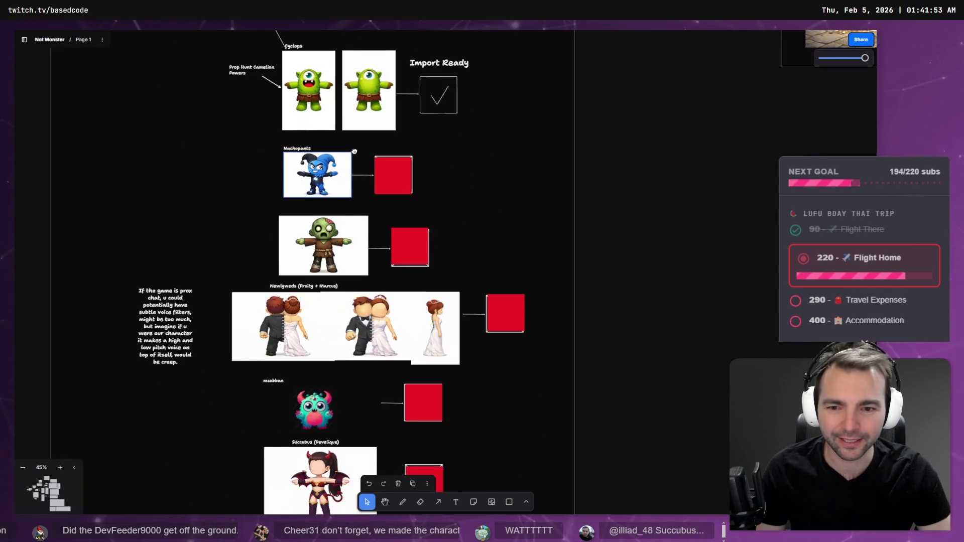
scroll(403, 412, down, 12)
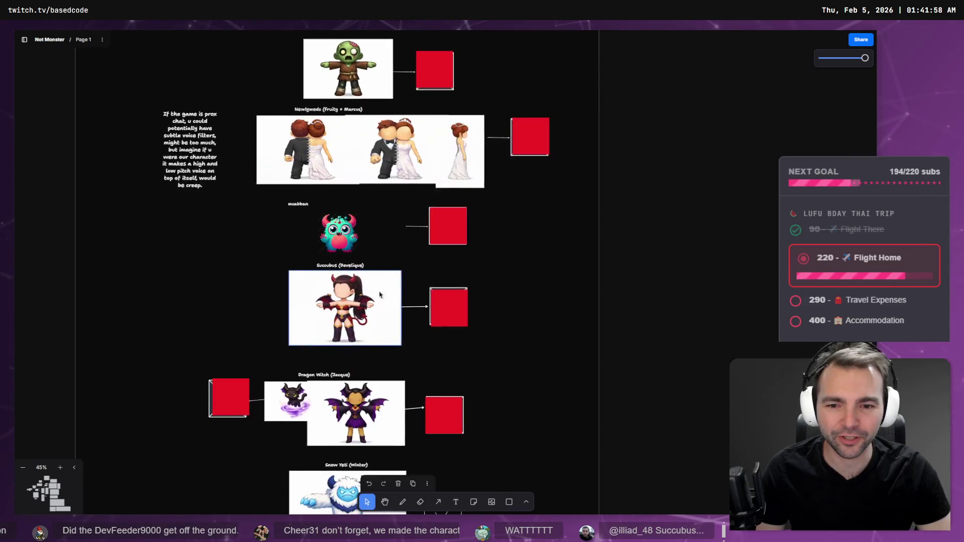
scroll(324, 324, up, 5)
scroll(324, 323, up, 4)
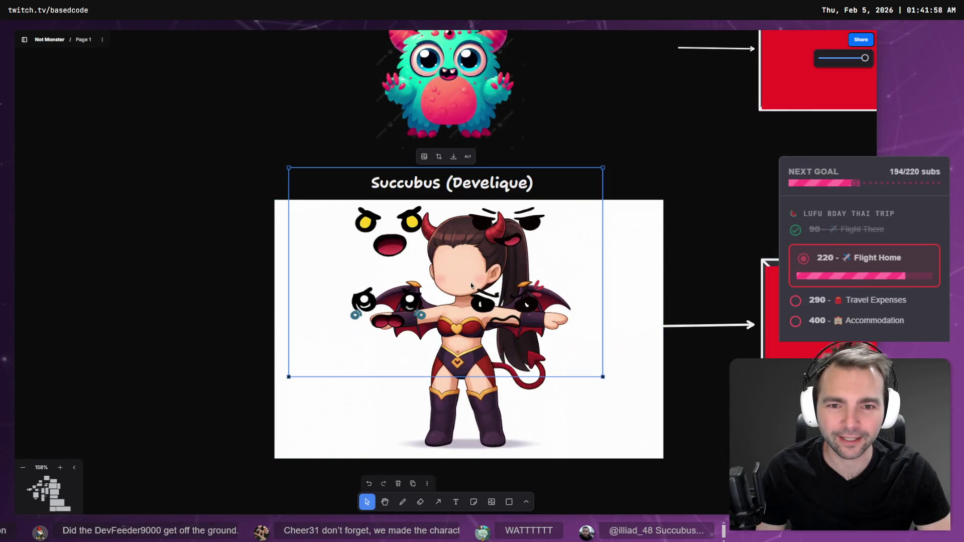
click(257, 267)
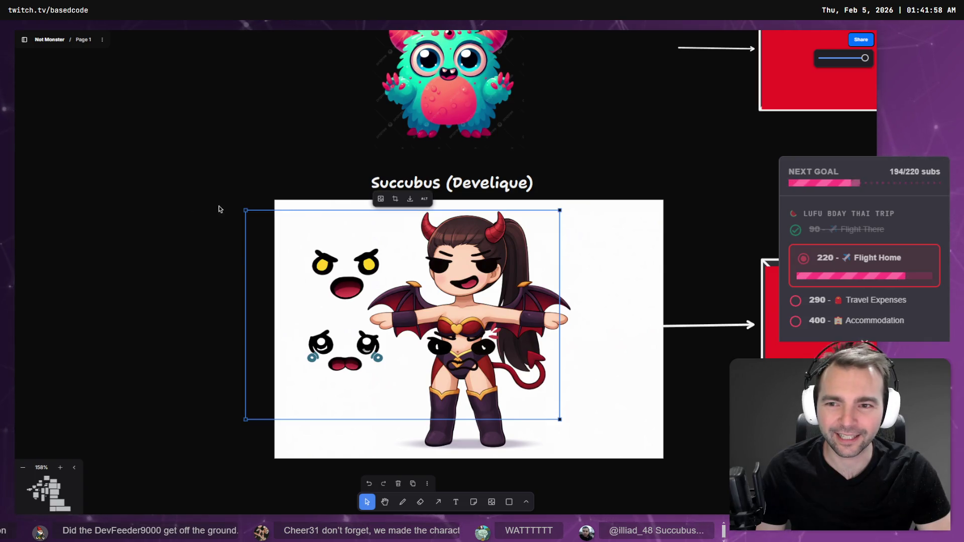
mouse_move(244, 212)
mouse_down()
mouse_move(323, 269)
mouse_move(327, 262)
mouse_up()
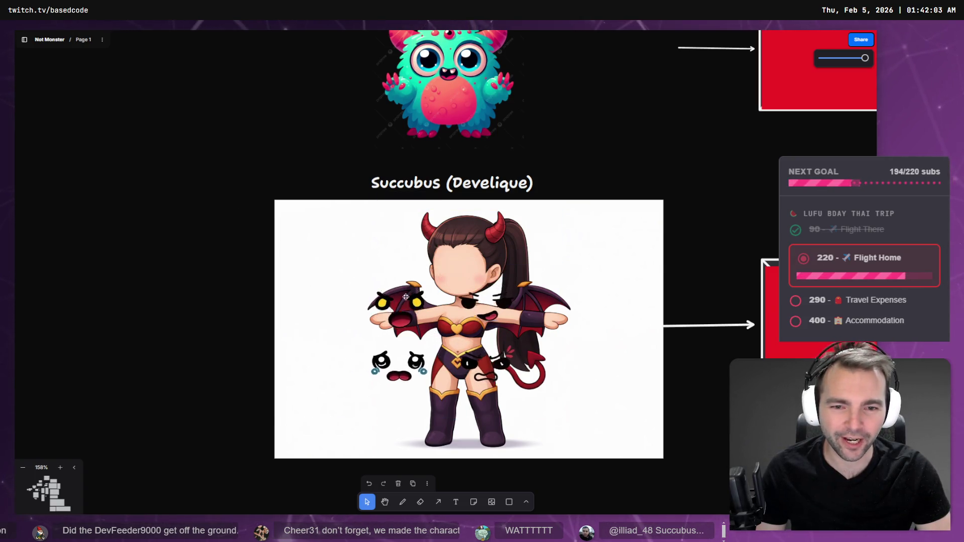
Step: Resize and reposition the face overlay, then delete the sticker
click(389, 272)
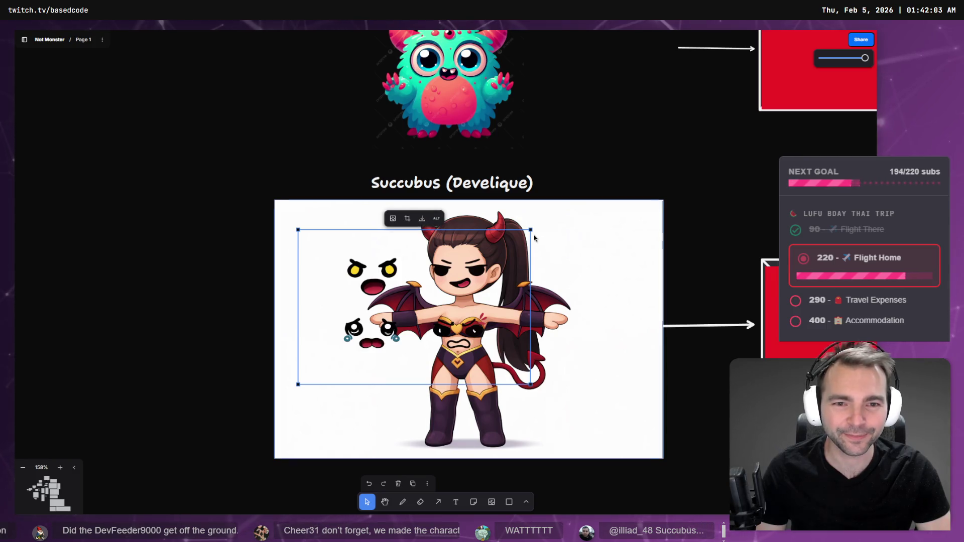
drag(531, 229, 466, 223)
click(428, 310)
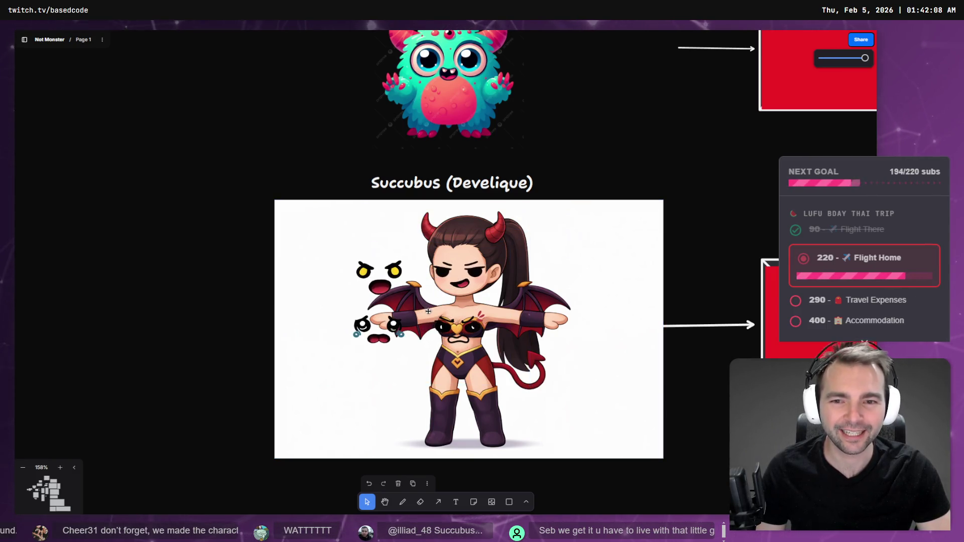
drag(427, 311, 511, 305)
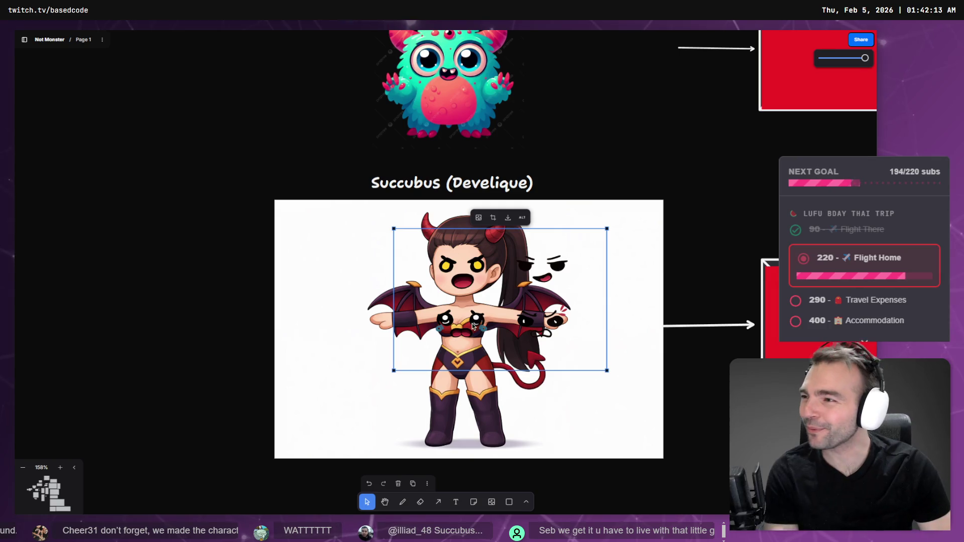
key(Delete)
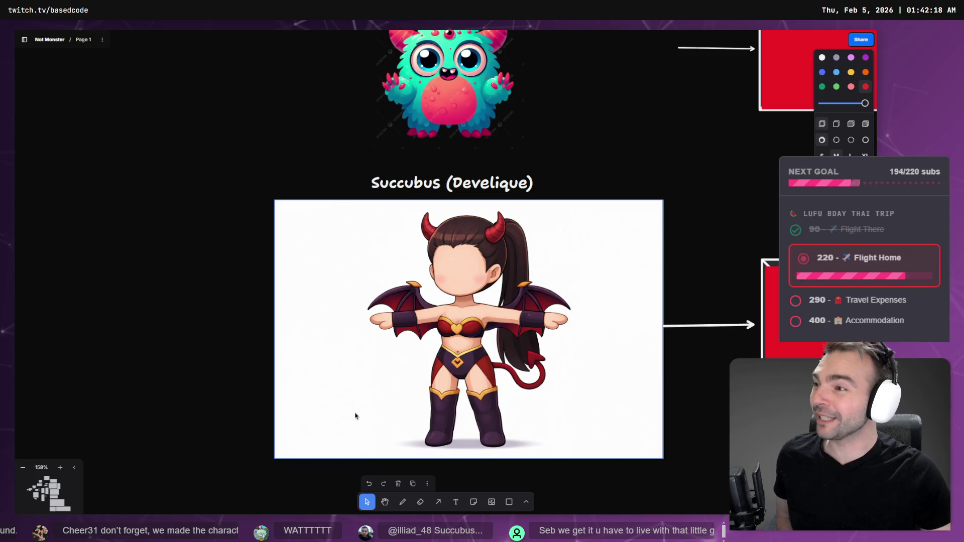
scroll(369, 381, down, 3)
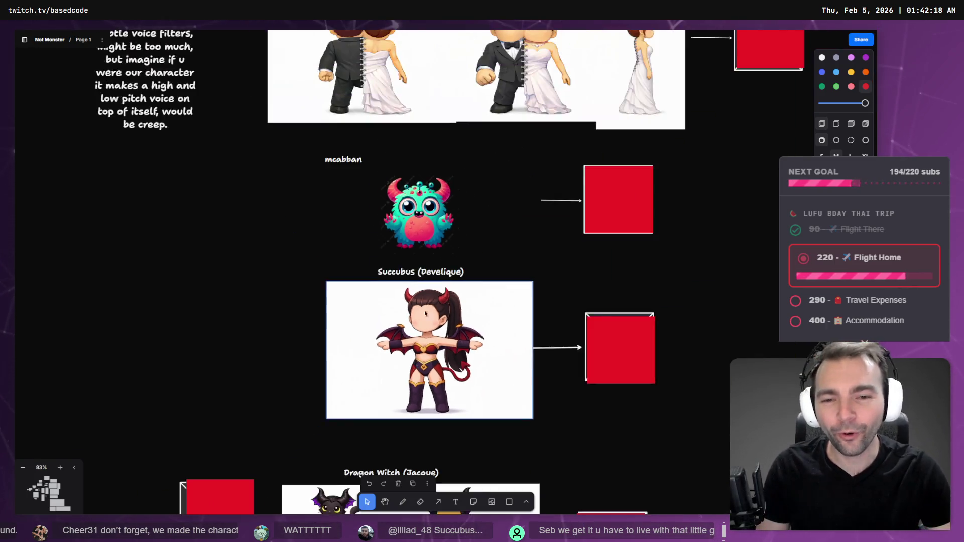
scroll(374, 301, down, 6)
scroll(381, 220, up, 3)
scroll(294, 283, up, 10)
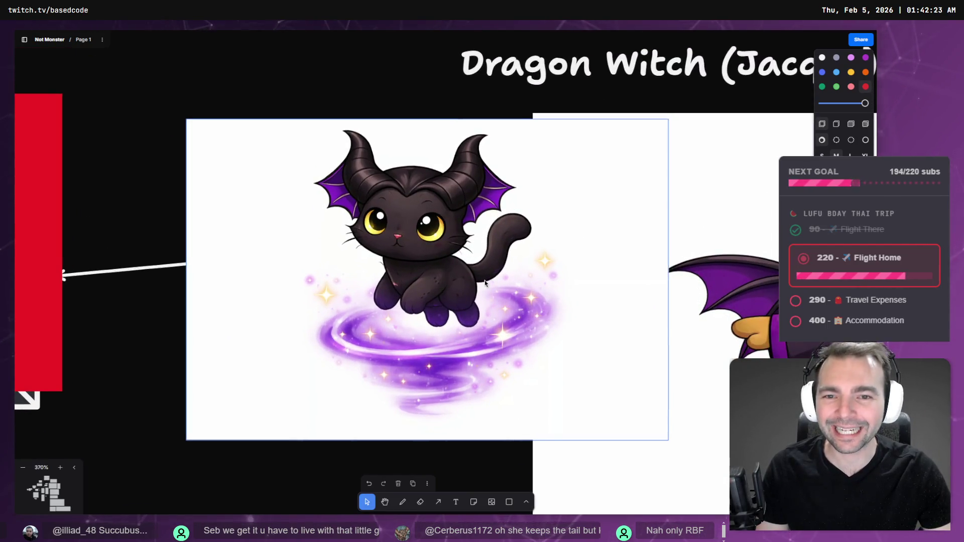
scroll(452, 201, down, 3)
scroll(405, 178, down, 8)
scroll(405, 177, down, 5)
scroll(323, 362, up, 5)
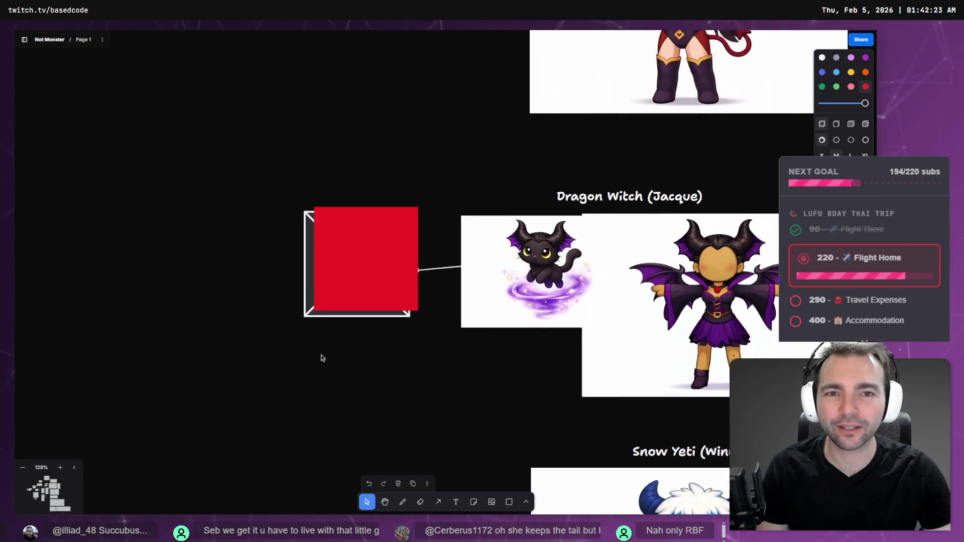
scroll(341, 301, down, 3)
scroll(352, 256, up, 6)
drag(350, 256, 316, 513)
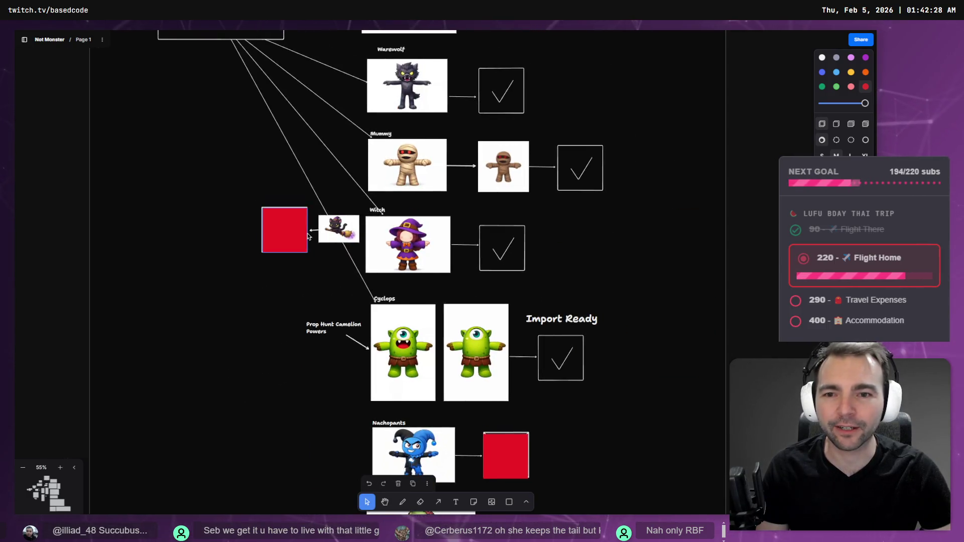
scroll(321, 226, up, 10)
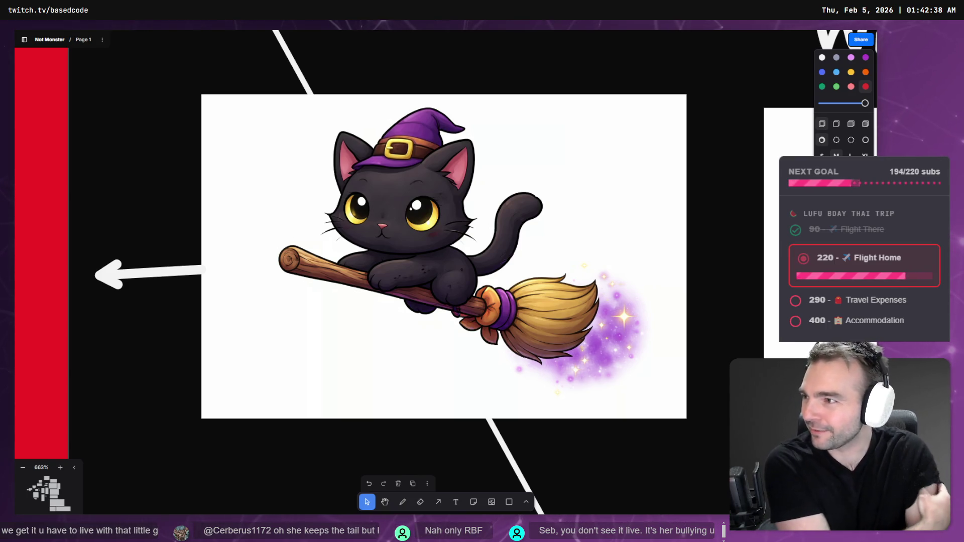
scroll(345, 348, down, 5)
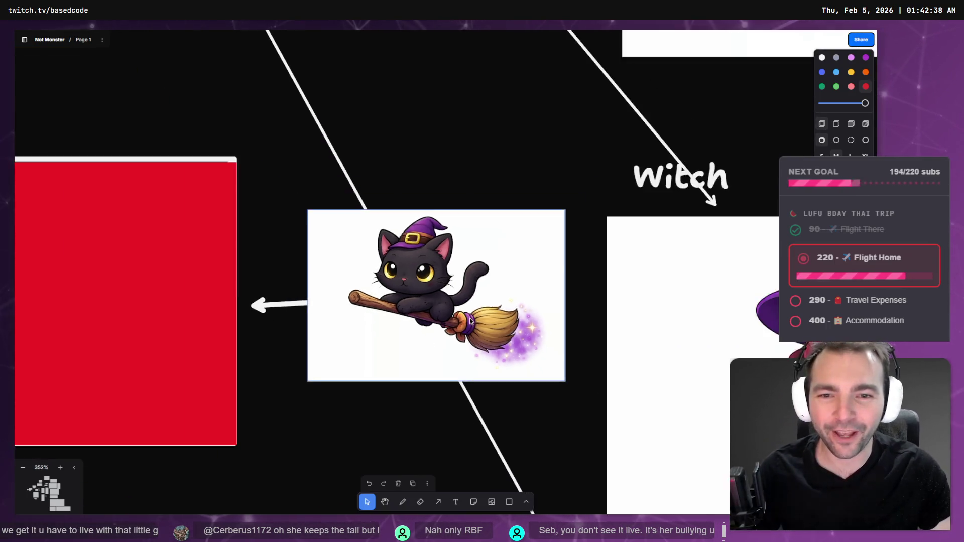
scroll(604, 357, down, 4)
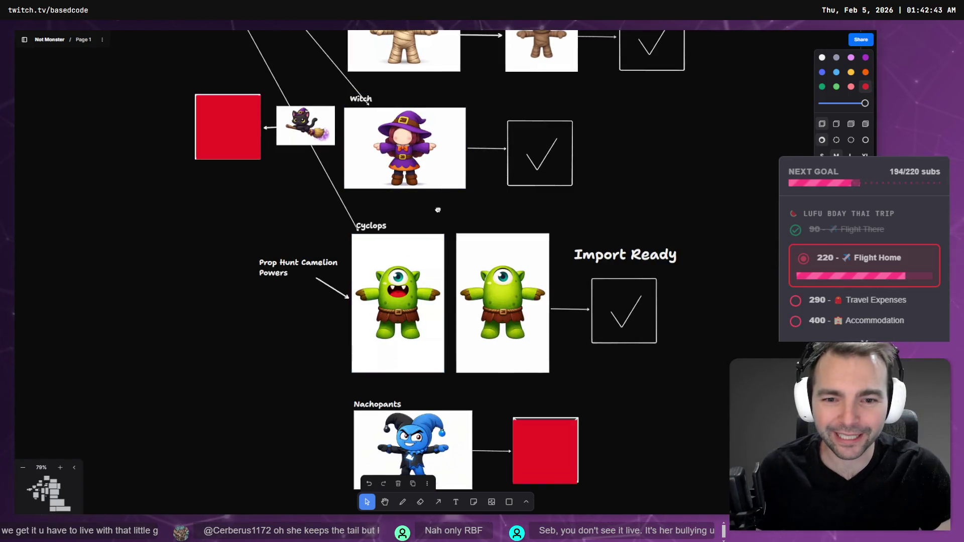
scroll(444, 255, down, 3)
scroll(444, 255, down, 1)
drag(444, 254, 429, 88)
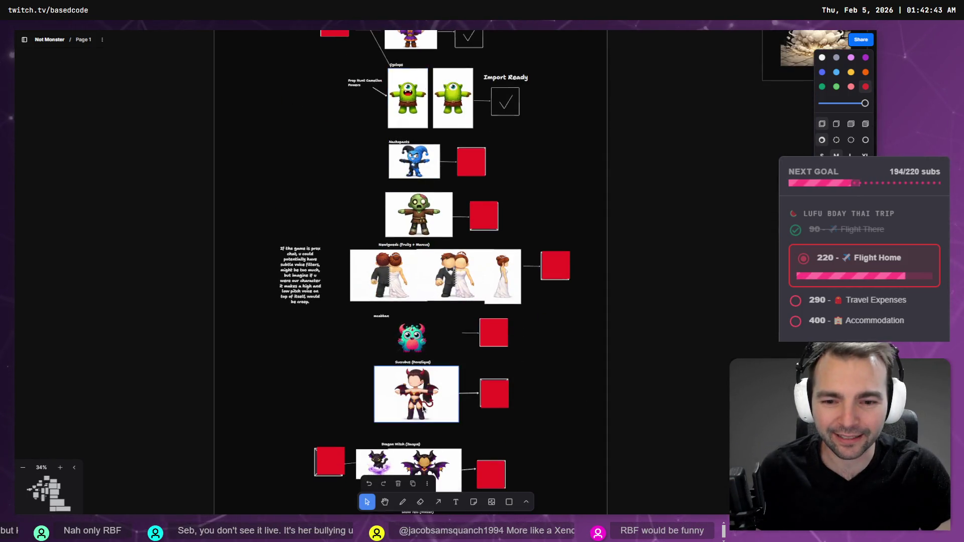
scroll(421, 409, up, 8)
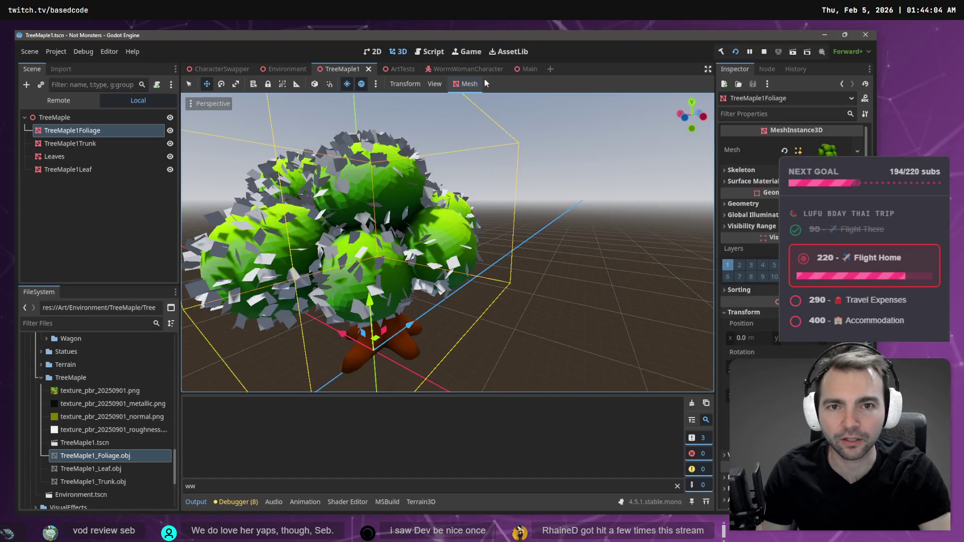
Step: Open the mesh operations list in the Godot editor toolbar
click(474, 84)
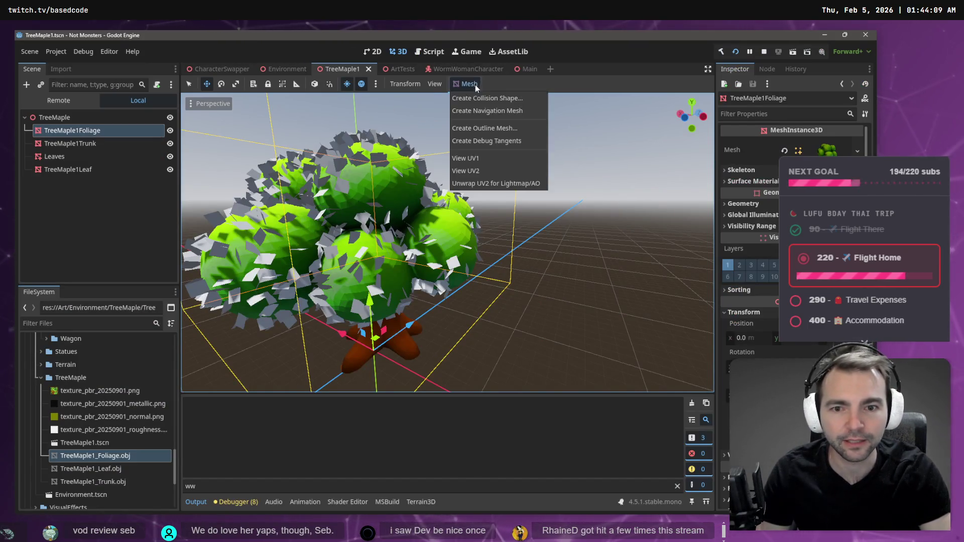
Step: Close the mesh menu and select the Leaves MultiMeshInstance3D node in the Scene dock
click(79, 174)
click(64, 168)
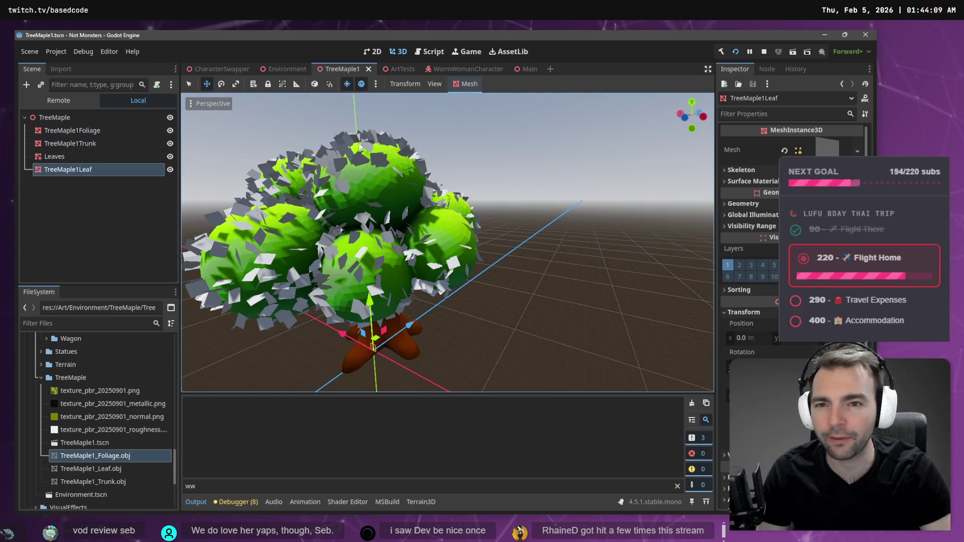
click(71, 158)
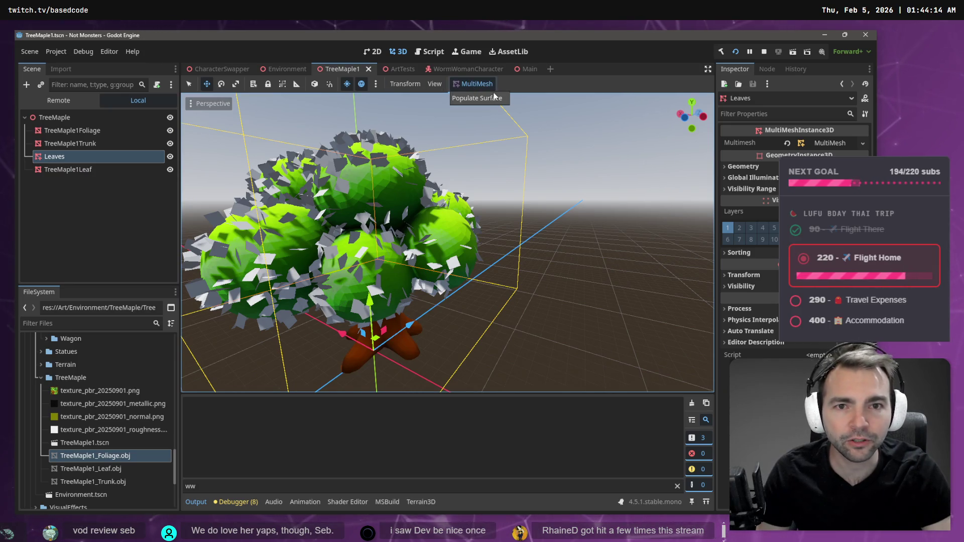
Step: Populate the Leaves multimesh over the foliage surface with the leaf mesh as source
click(479, 98)
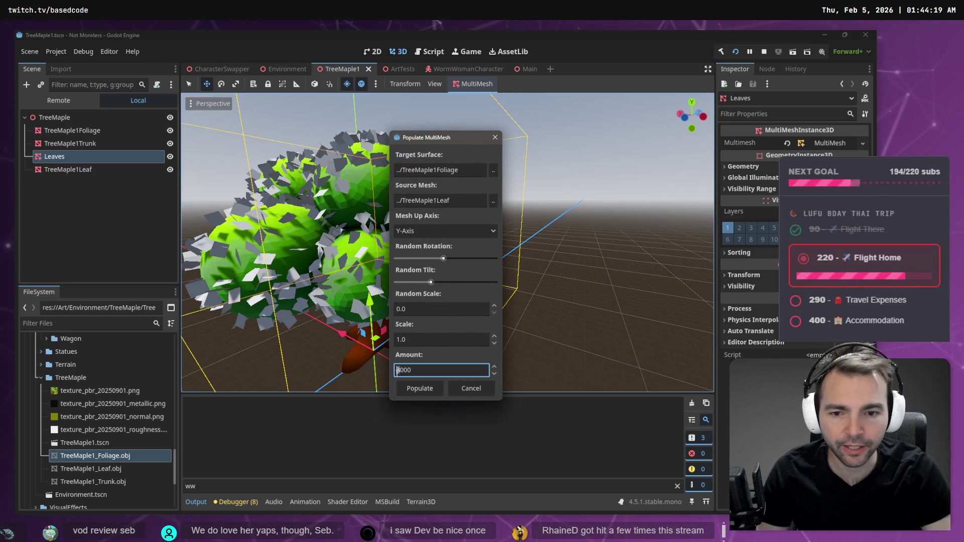
click(408, 390)
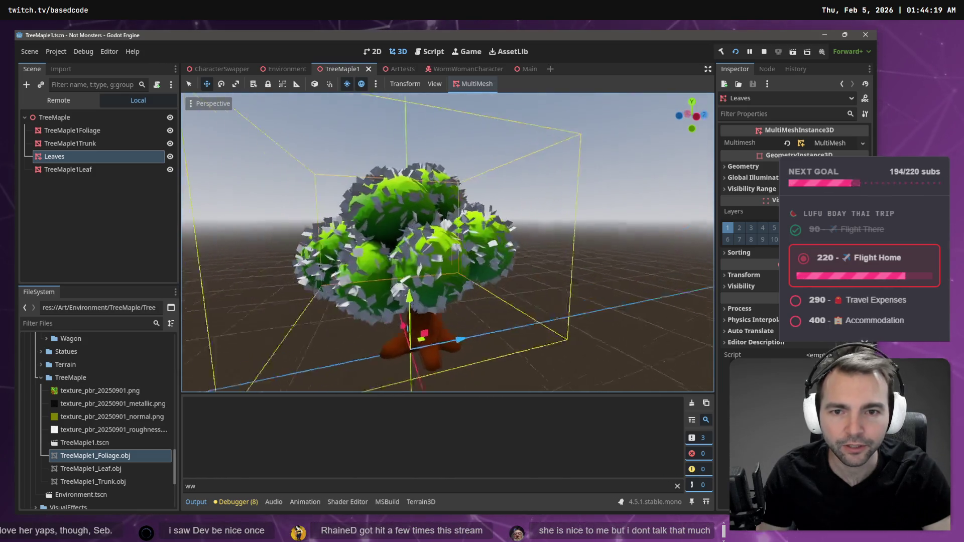
scroll(447, 243, up, 3)
scroll(446, 243, up, 3)
scroll(446, 242, down, 5)
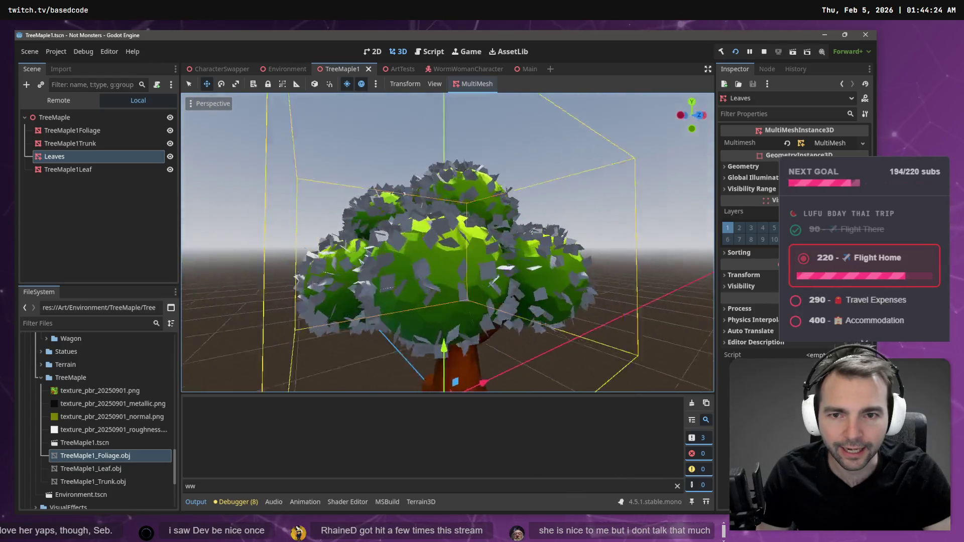
scroll(447, 243, up, 3)
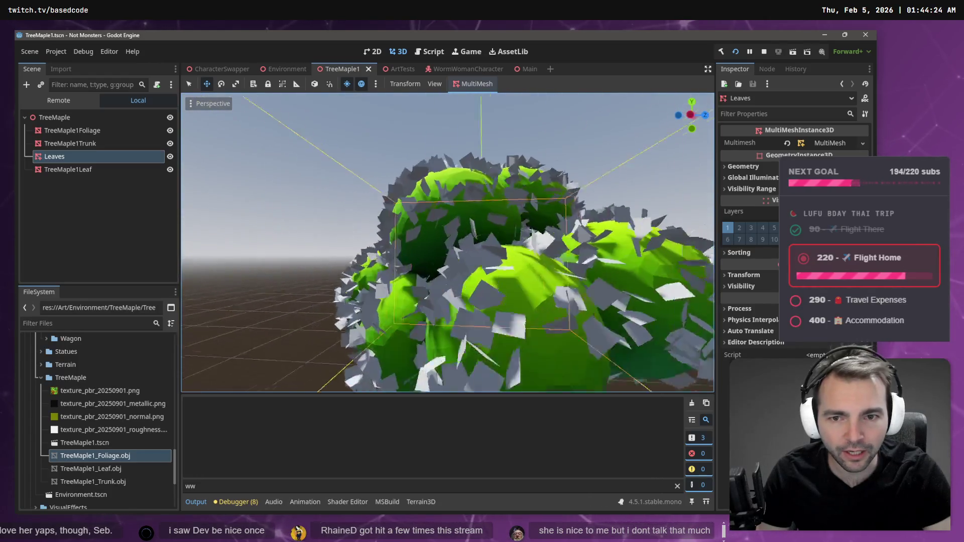
scroll(446, 243, down, 4)
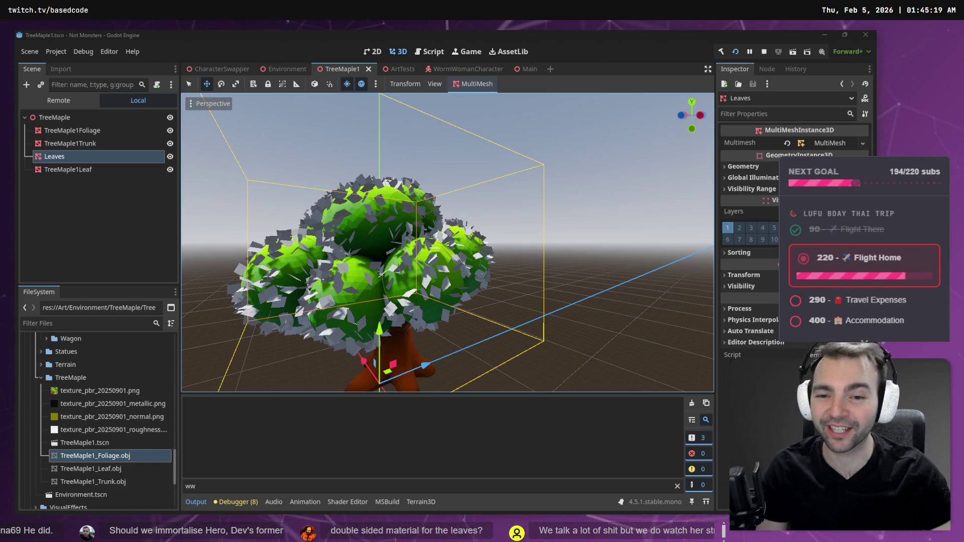
Step: Orbit the viewport to frame the whole maple tree from the front
drag(190, 103, 446, 241)
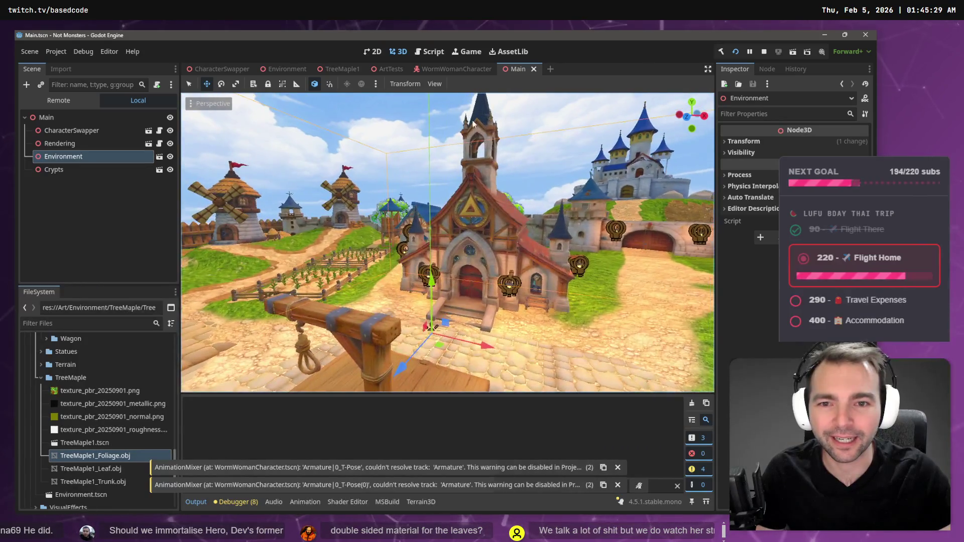
Step: Switch to the Main scene and open the TreeMaple folder in the system file manager
click(475, 124)
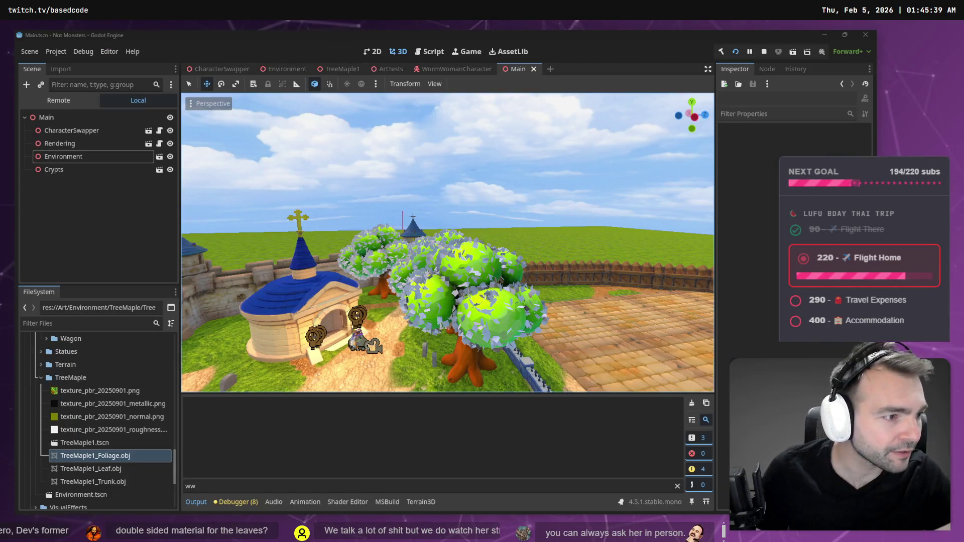
right_click(84, 376)
click(136, 507)
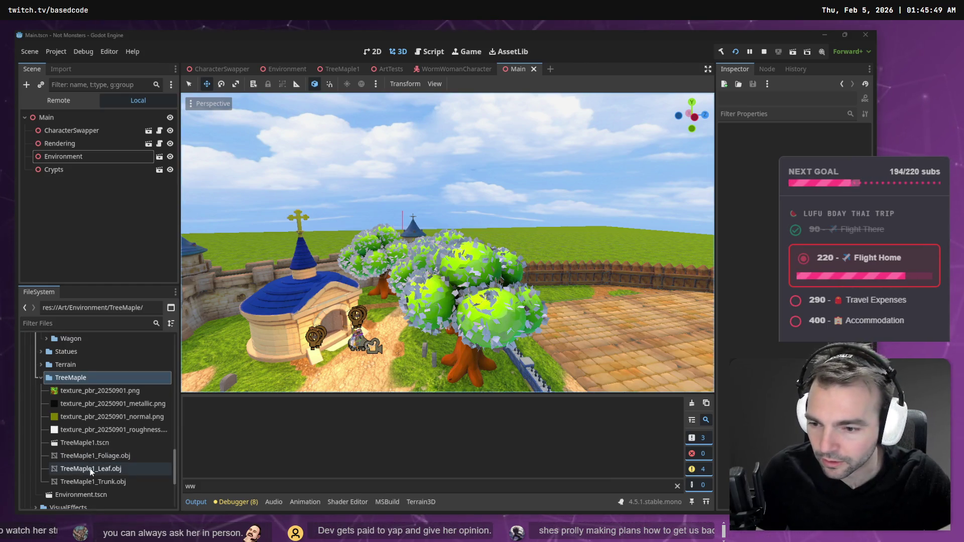
click(106, 456)
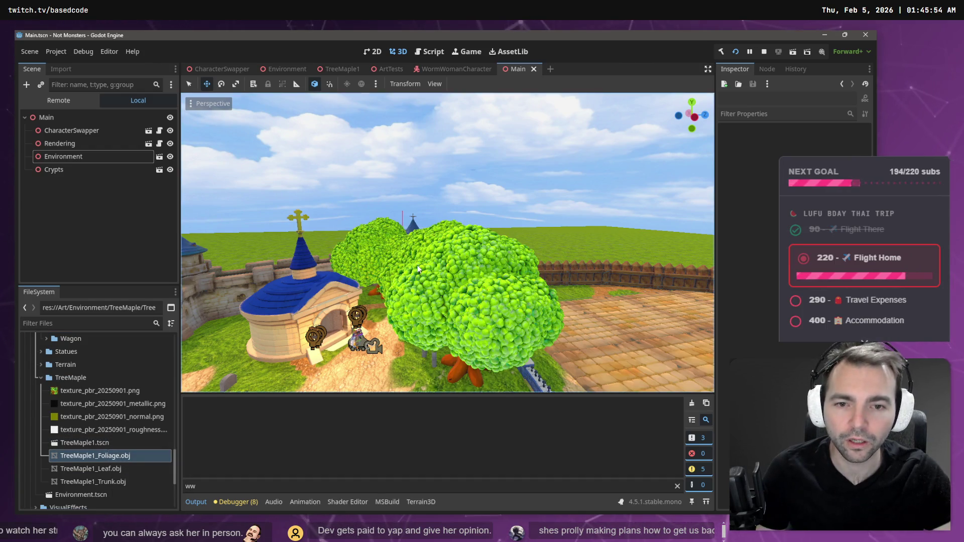
Step: Fly the camera around the village maple tree to inspect its new leaf clumps
key(w)
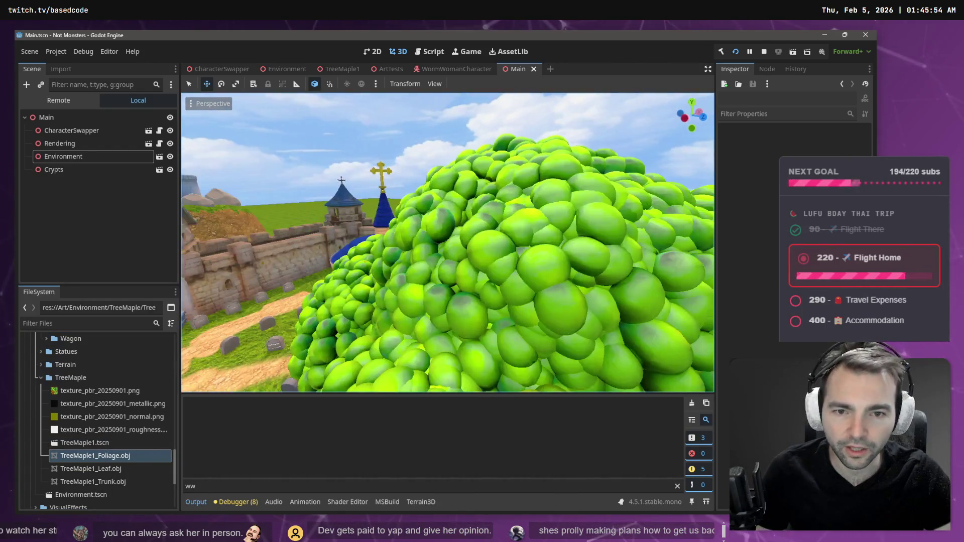
key(s)
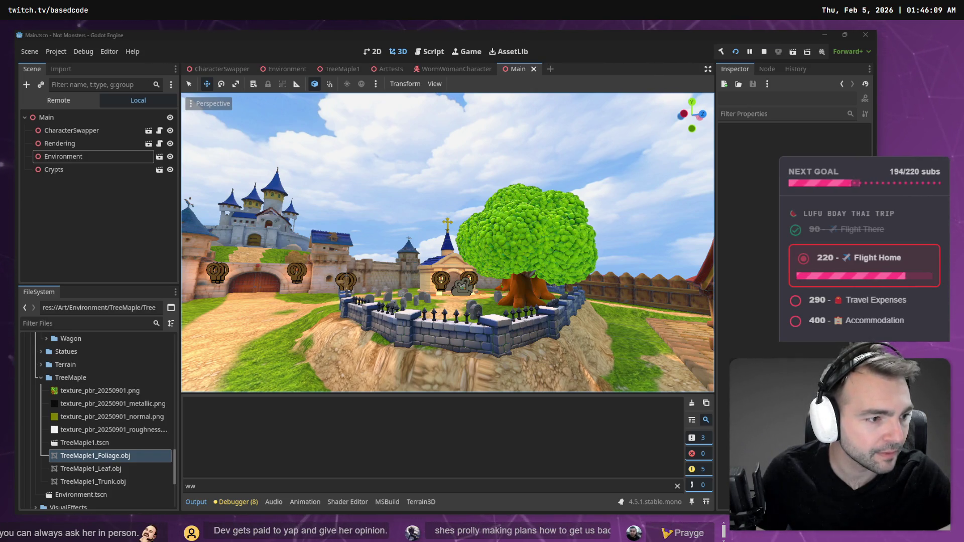
click(528, 261)
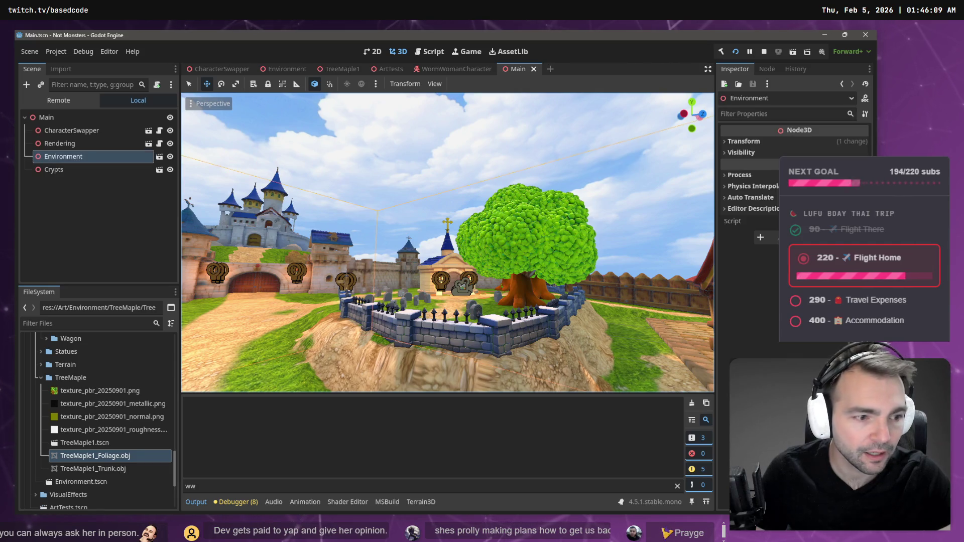
key(w)
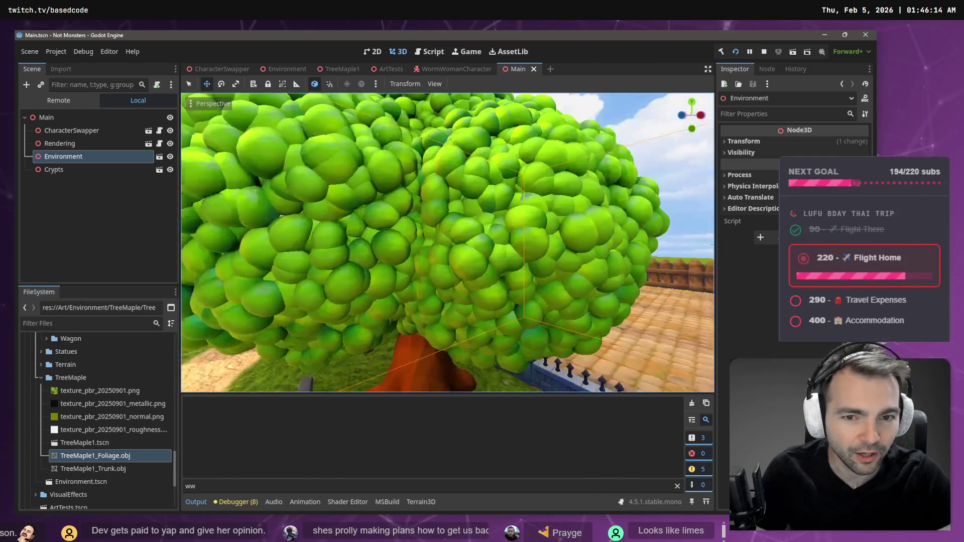
key(a)
click(192, 104)
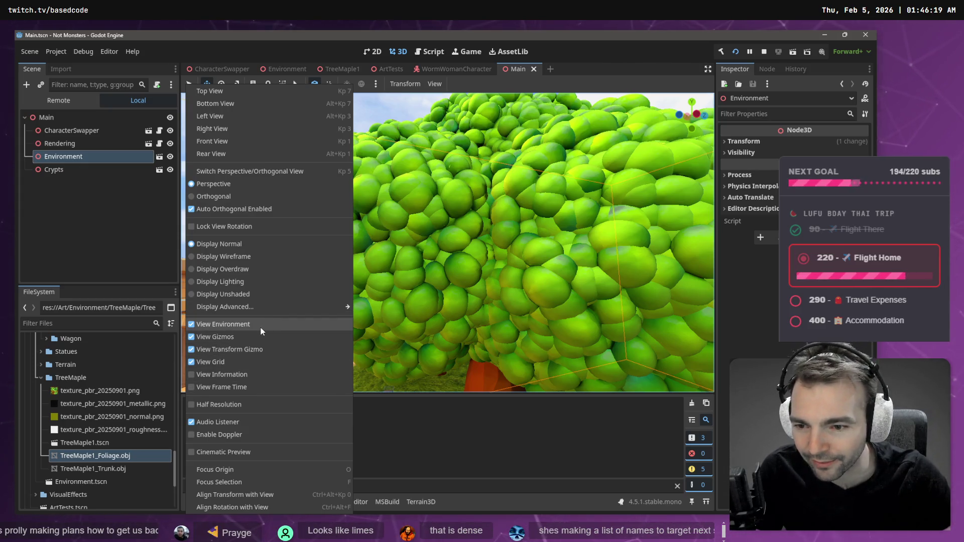
Step: Set the viewport to wireframe display and fly around the tree to check leaf density
click(240, 257)
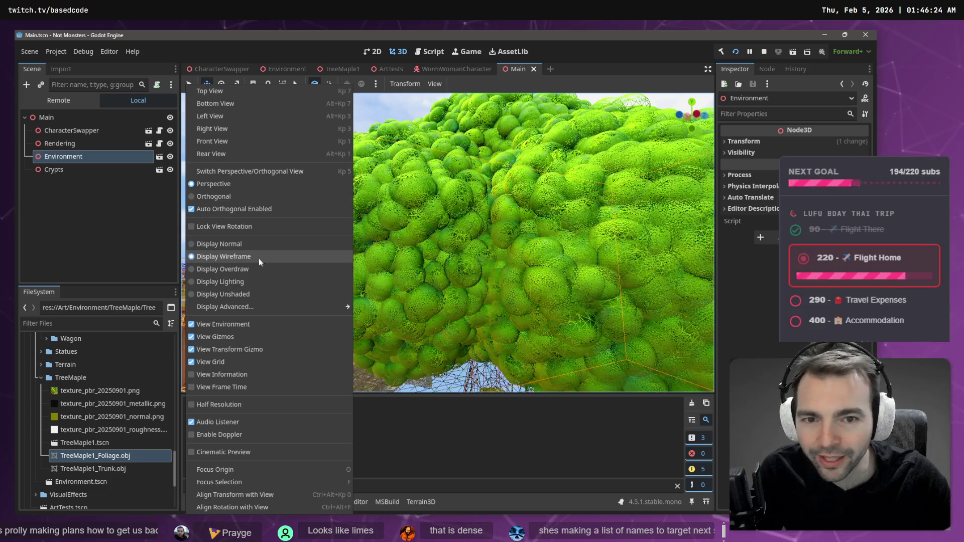
key(s)
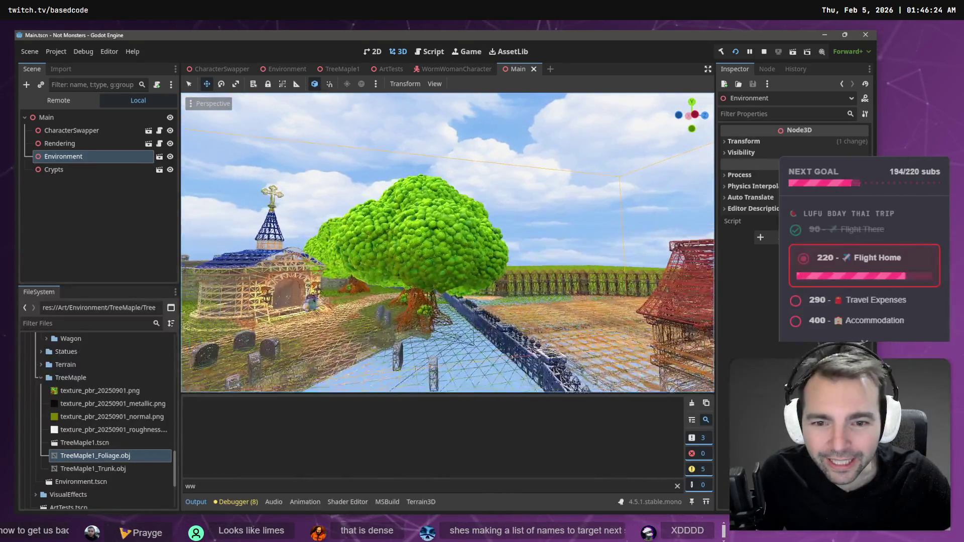
key(e)
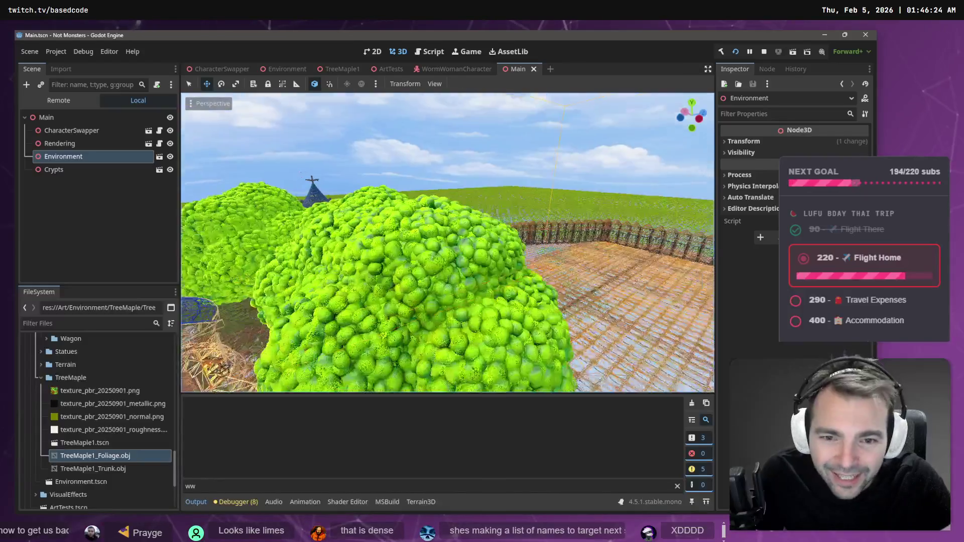
key(s)
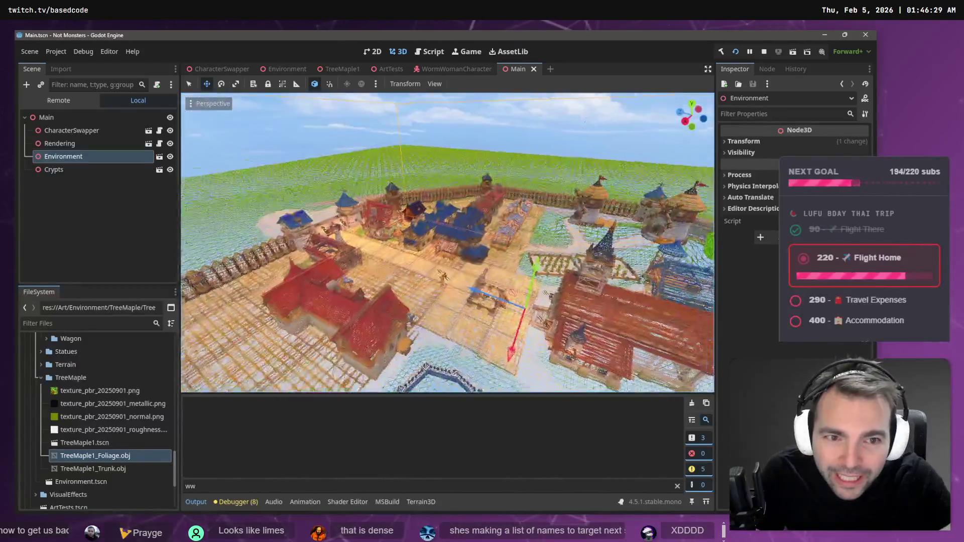
key(w)
key(q)
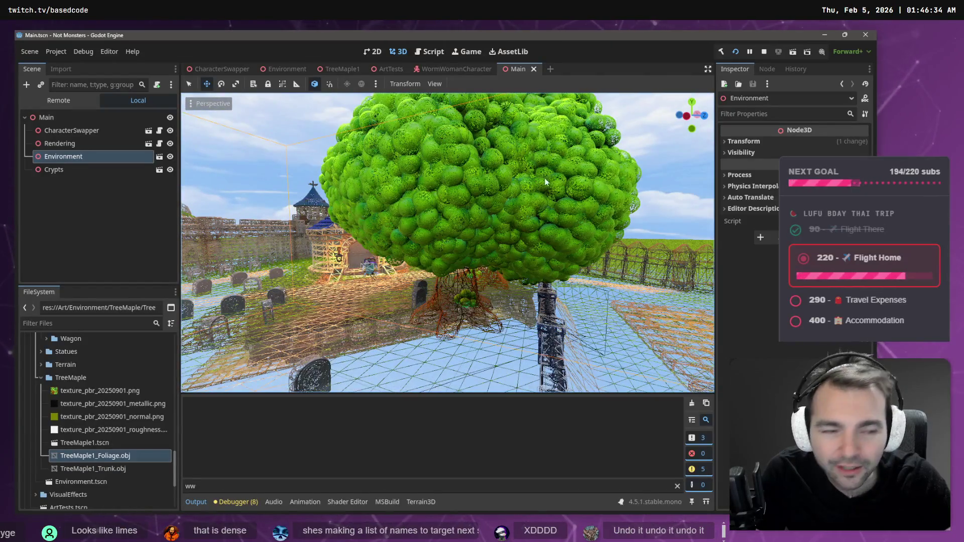
Step: Rescan changed files, select TreeMaple1_Foliage.obj and switch to the TreeMaple1 scene
key(alt+Tab)
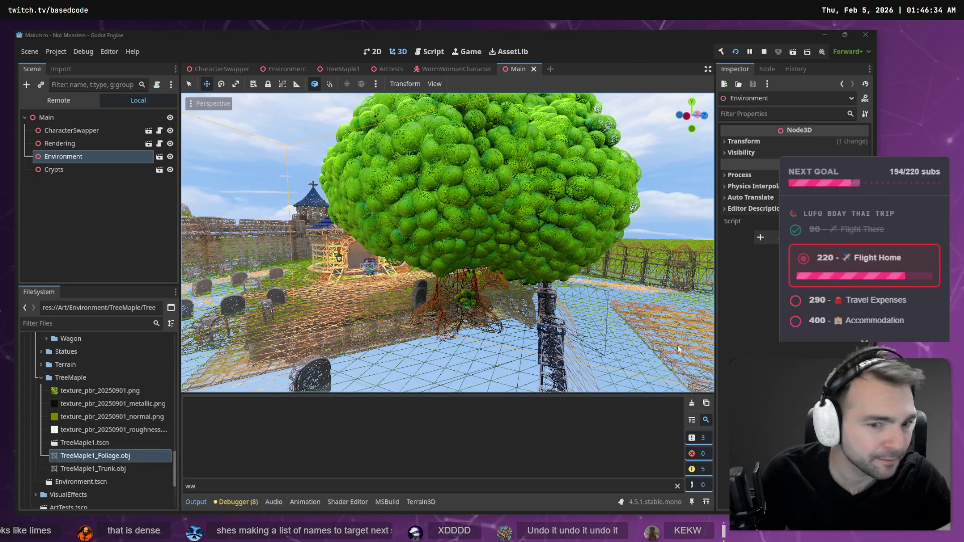
key(alt+Tab)
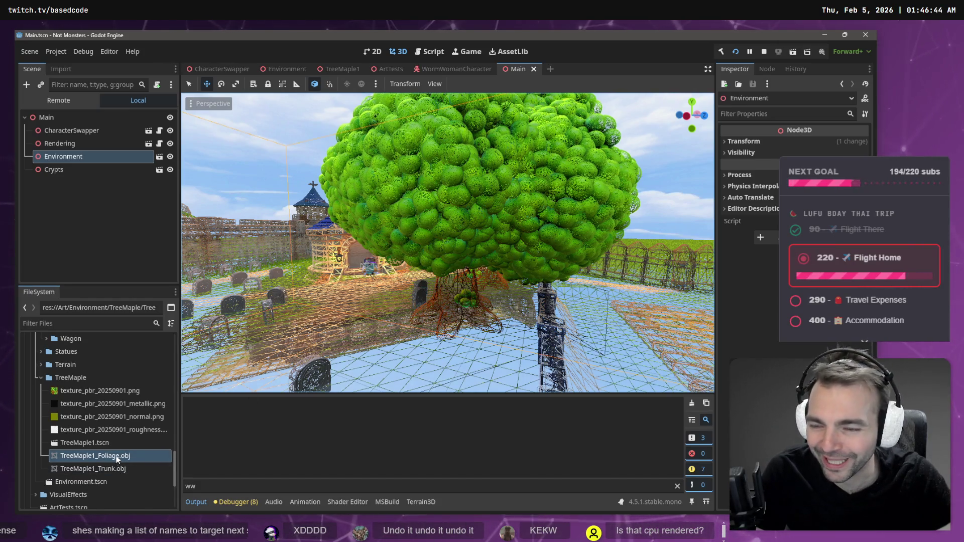
click(113, 444)
click(117, 460)
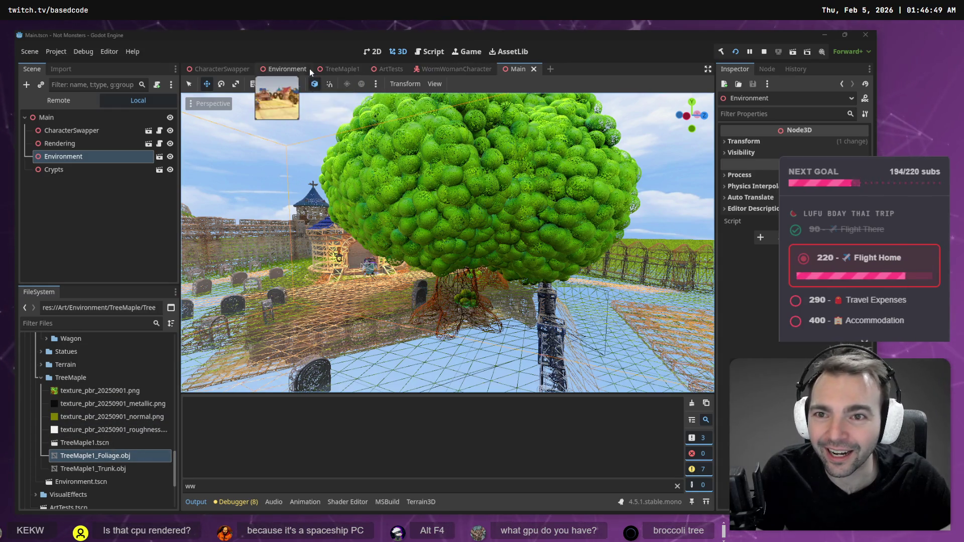
click(339, 68)
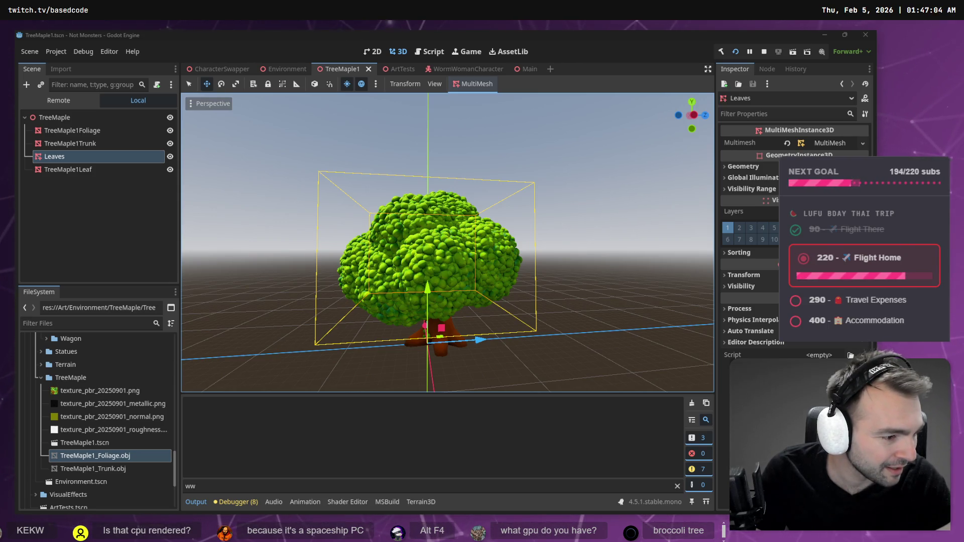
click(554, 405)
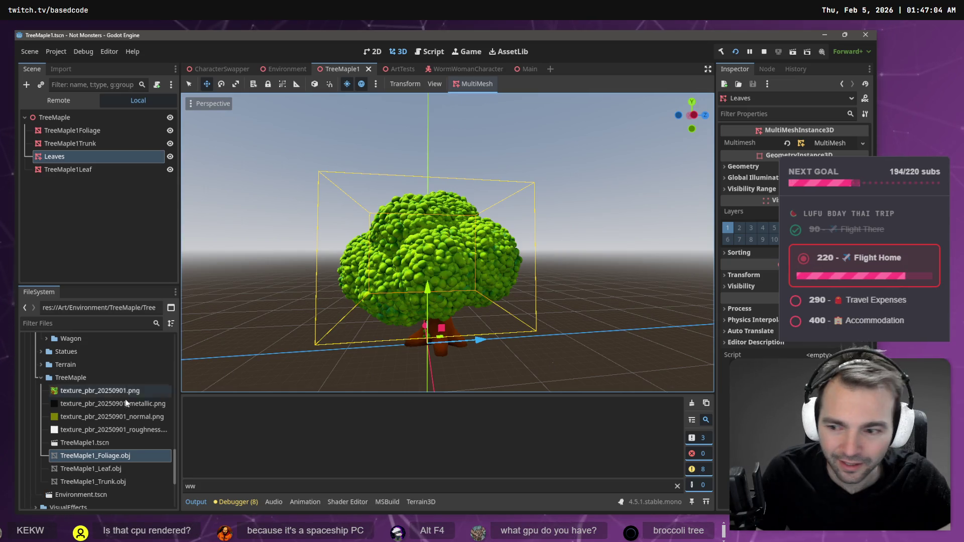
click(80, 169)
click(88, 157)
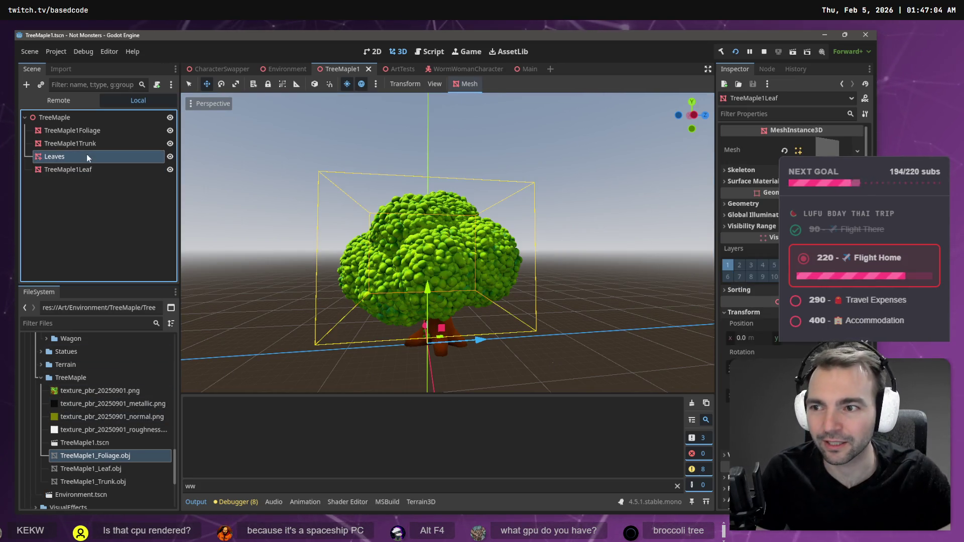
click(477, 84)
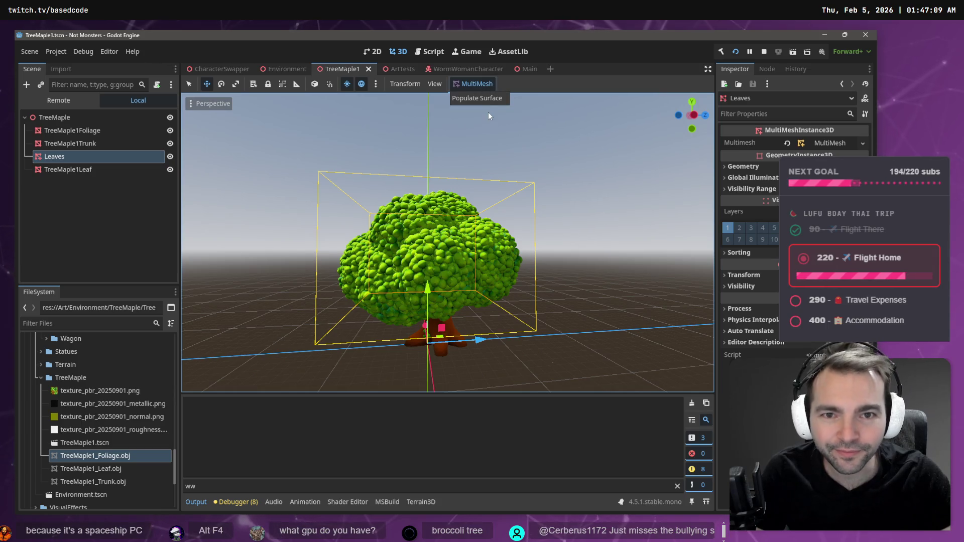
click(484, 98)
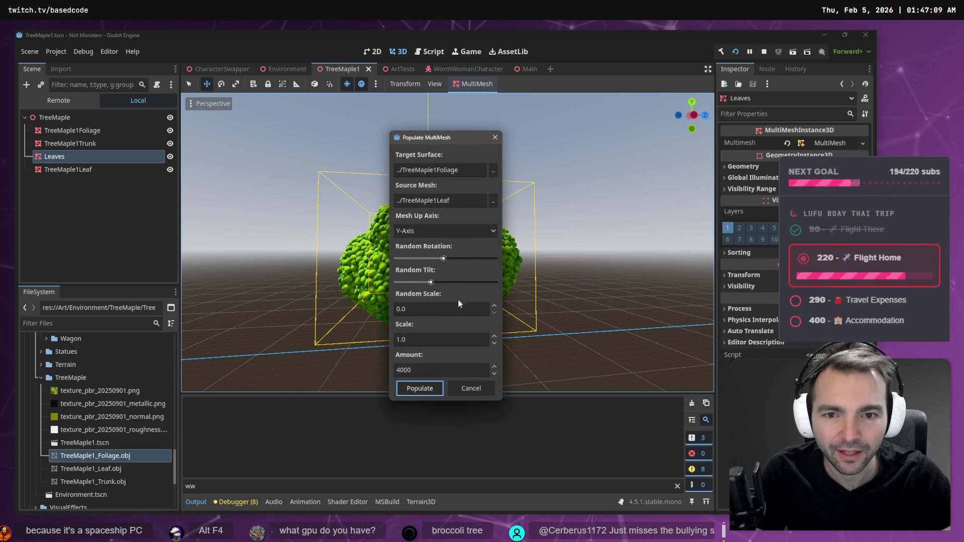
click(420, 387)
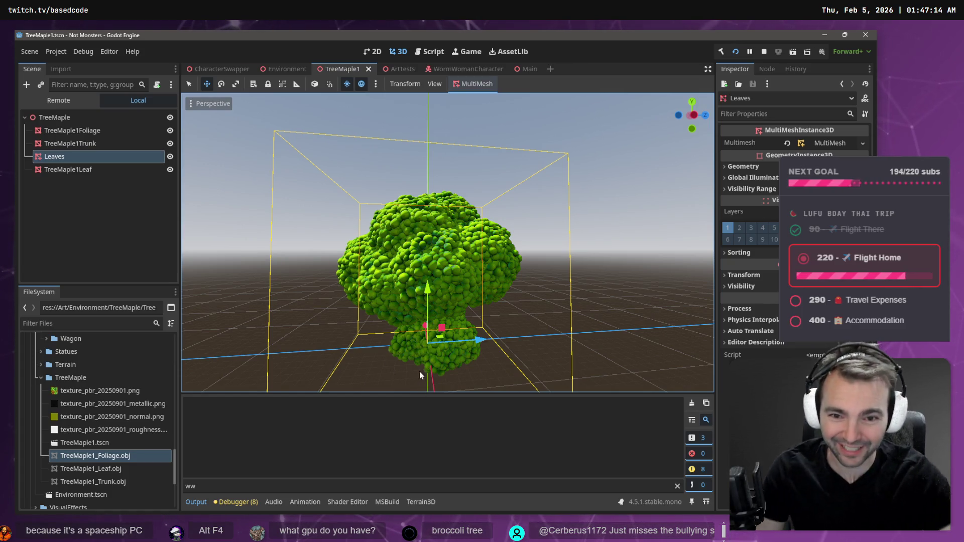
key(ctrl+z)
click(80, 172)
click(89, 157)
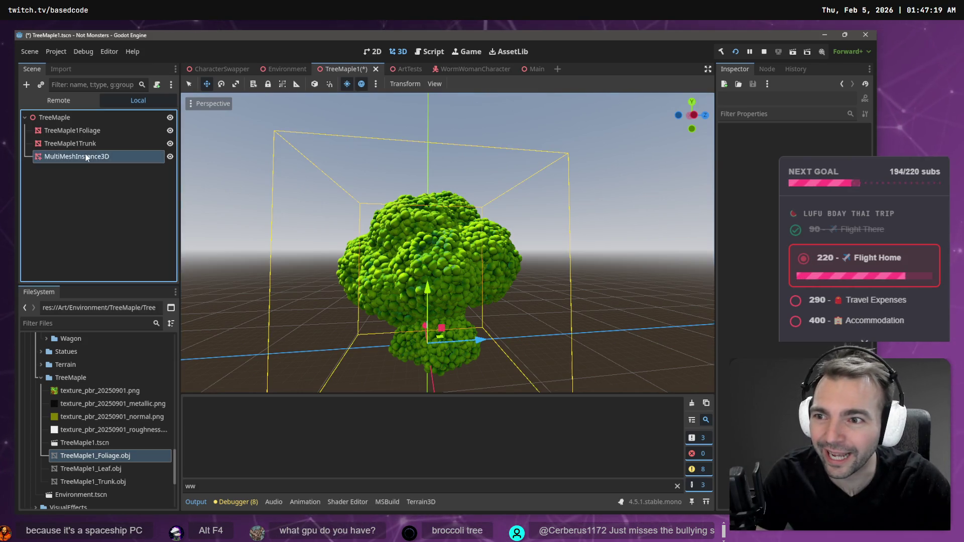
key(ctrl+z)
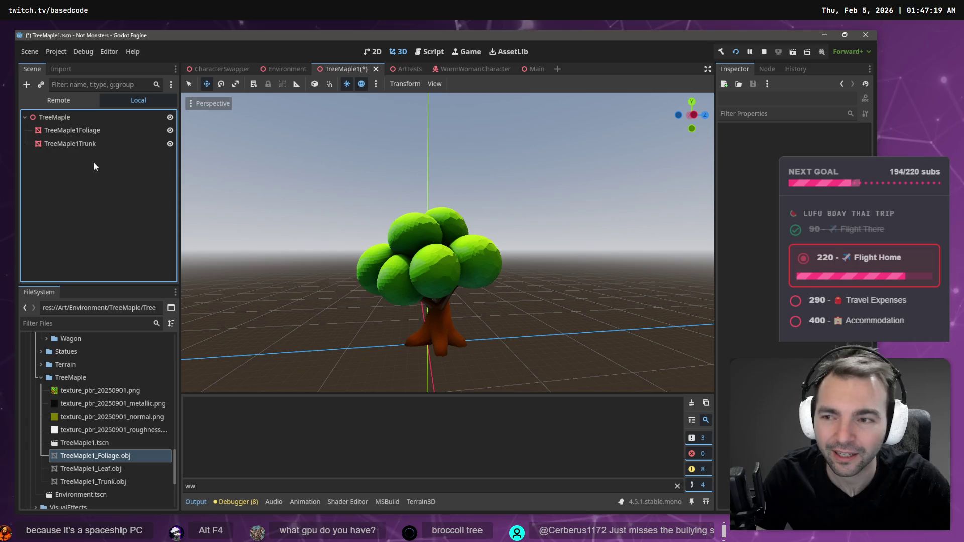
key(ctrl+shift+z)
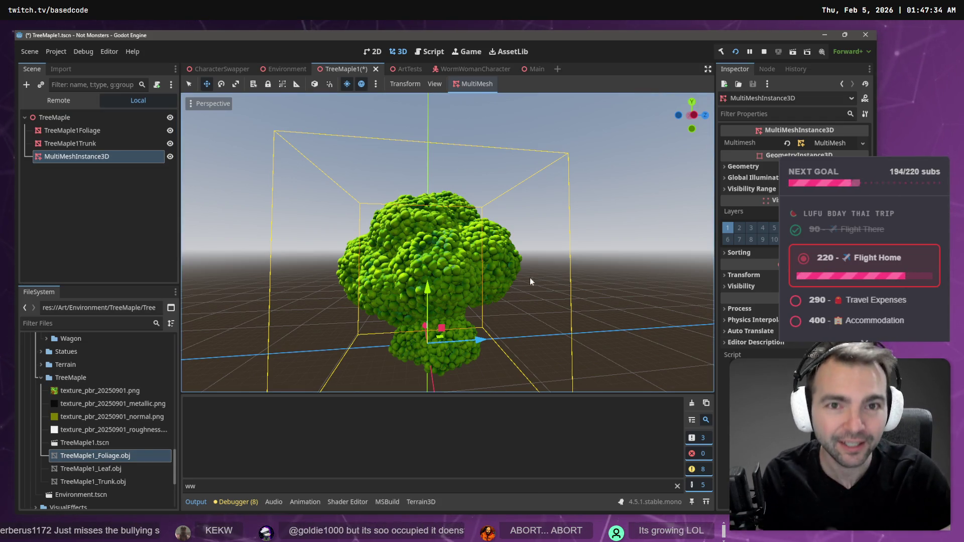
key(alt+Tab)
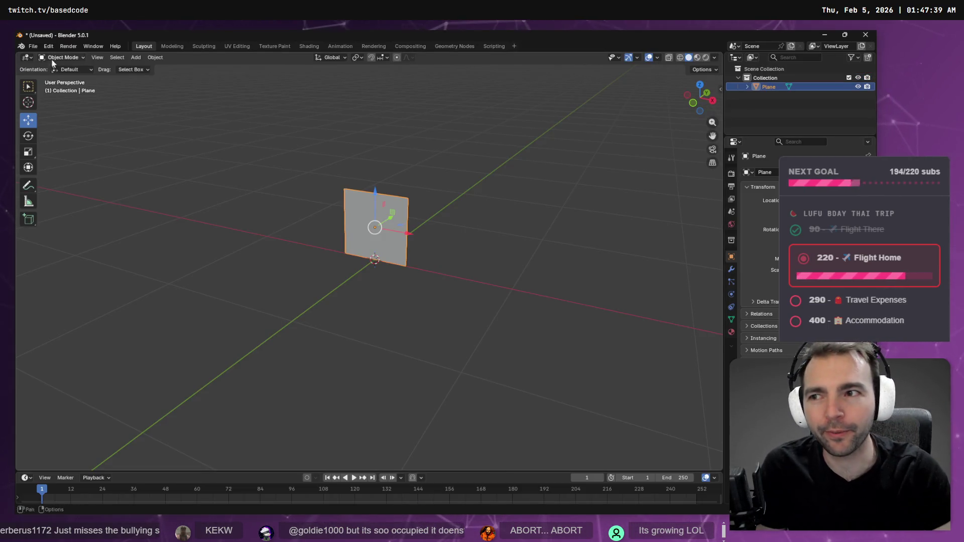
Step: Start an FBX export, paste the TreeMaple folder path, then cancel it
click(33, 46)
mouse_move(70, 183)
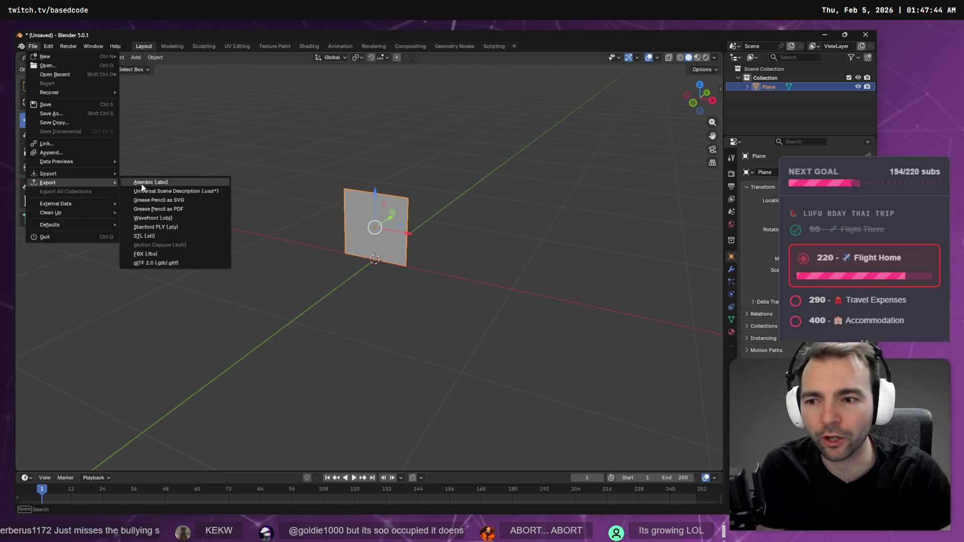
click(164, 249)
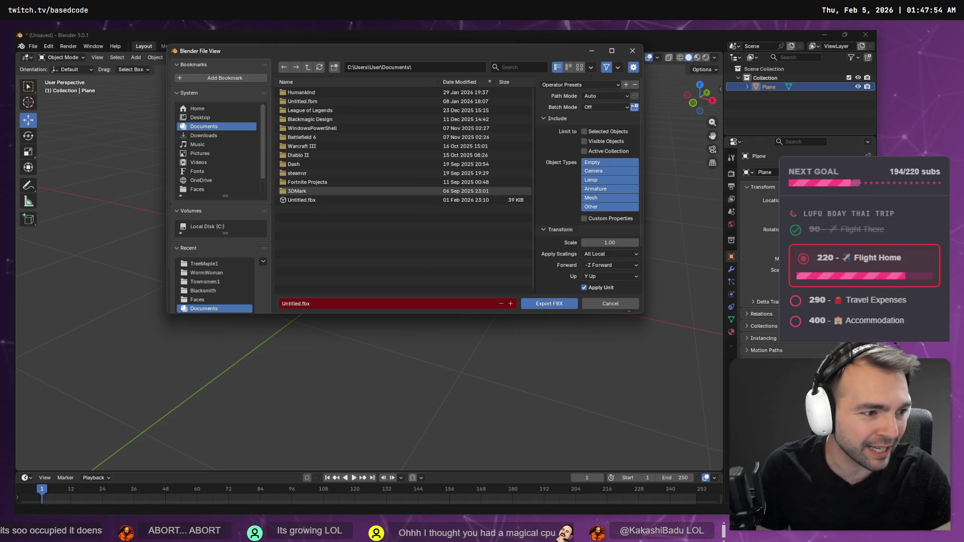
click(456, 67)
key(ctrl+v)
key(Return)
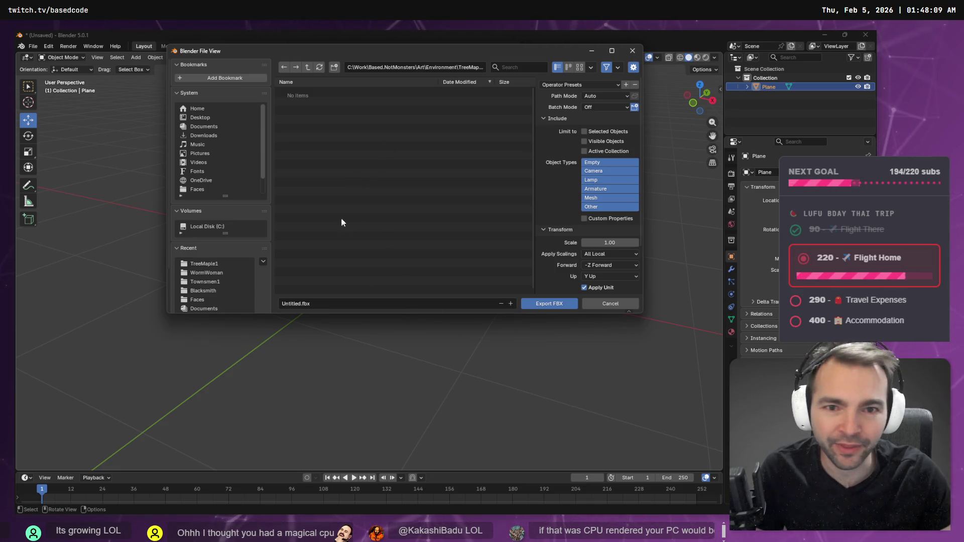
click(439, 69)
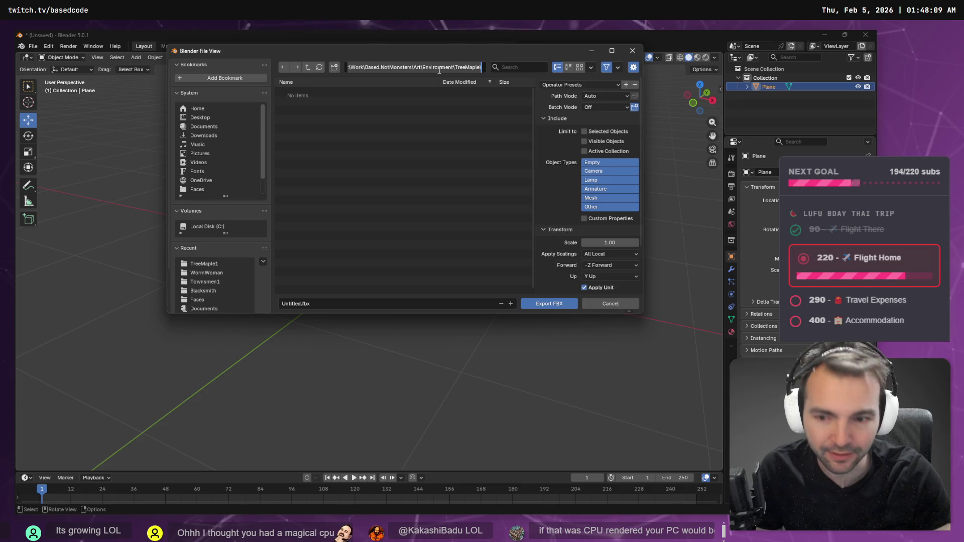
key(Return)
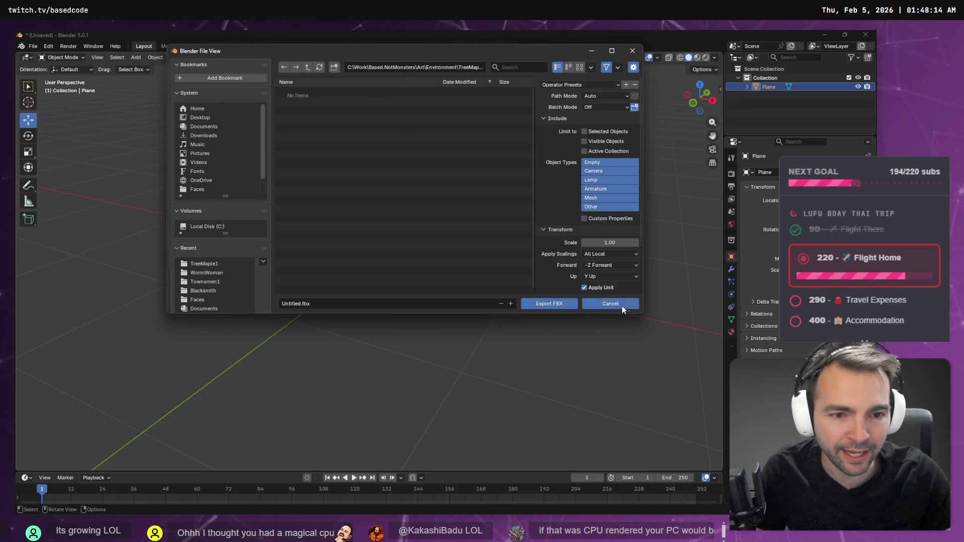
click(610, 303)
Step: Export the plane as Wavefront OBJ, overwriting TreeMaple1_Leaf.obj
click(32, 46)
mouse_move(71, 204)
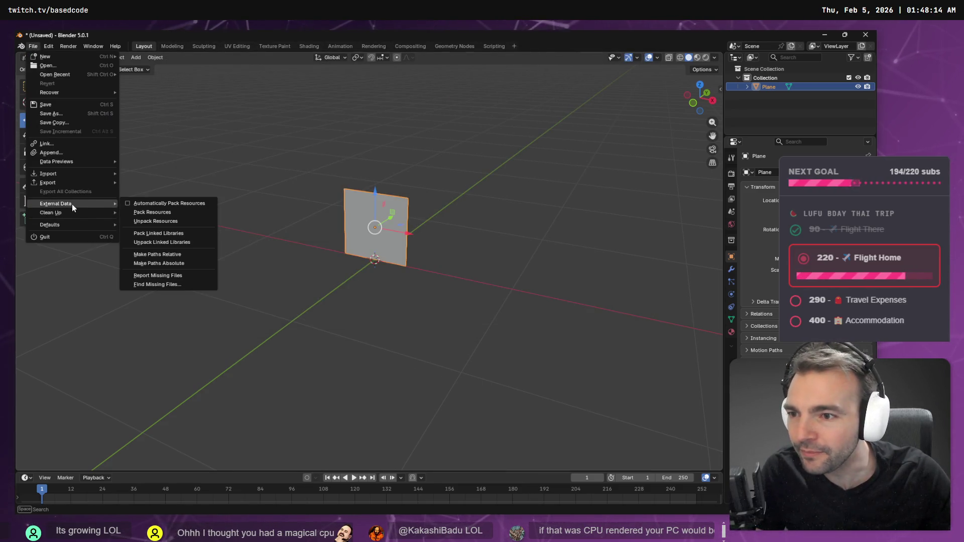
mouse_move(91, 182)
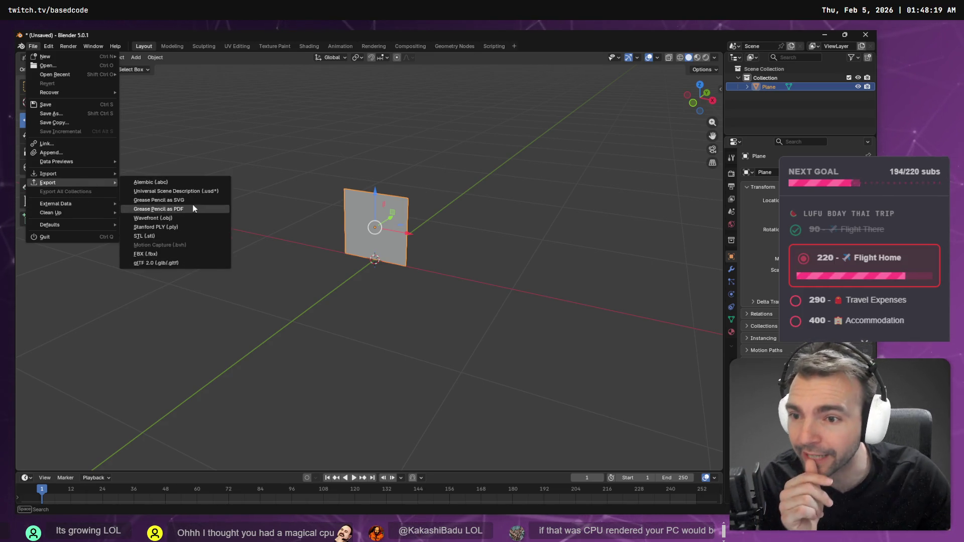
click(198, 216)
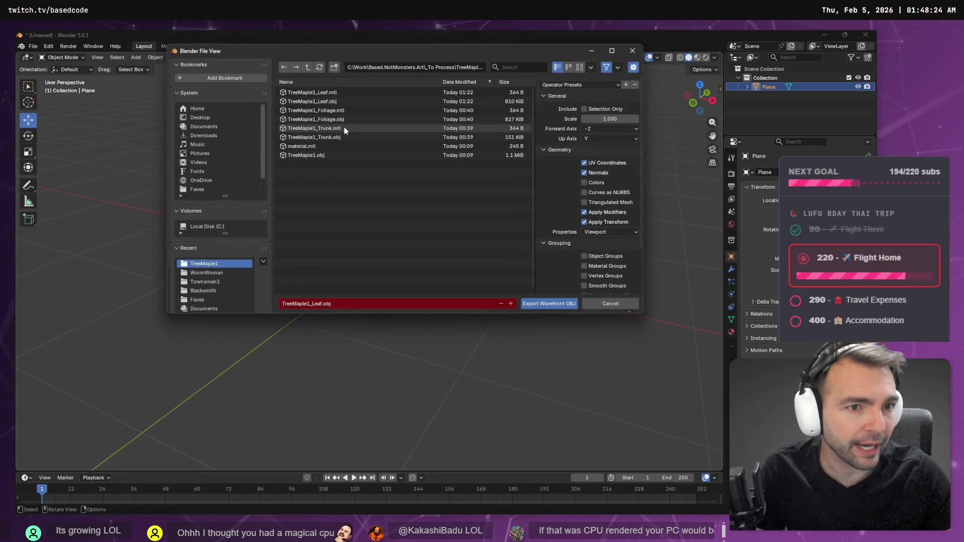
click(333, 102)
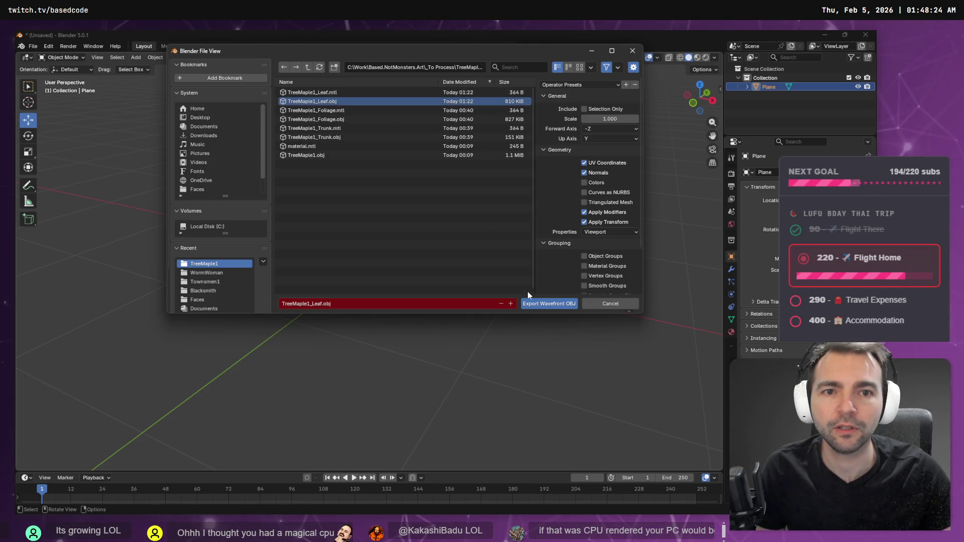
click(537, 308)
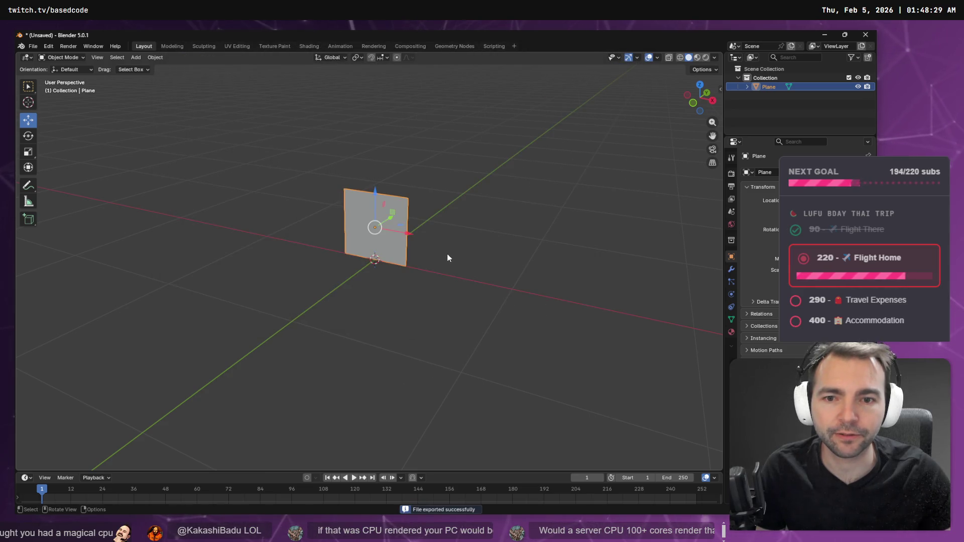
Step: Return to Godot and inspect the TreeMaple1_Leaf.obj mesh so the updated leaf reimports
key(alt+Tab)
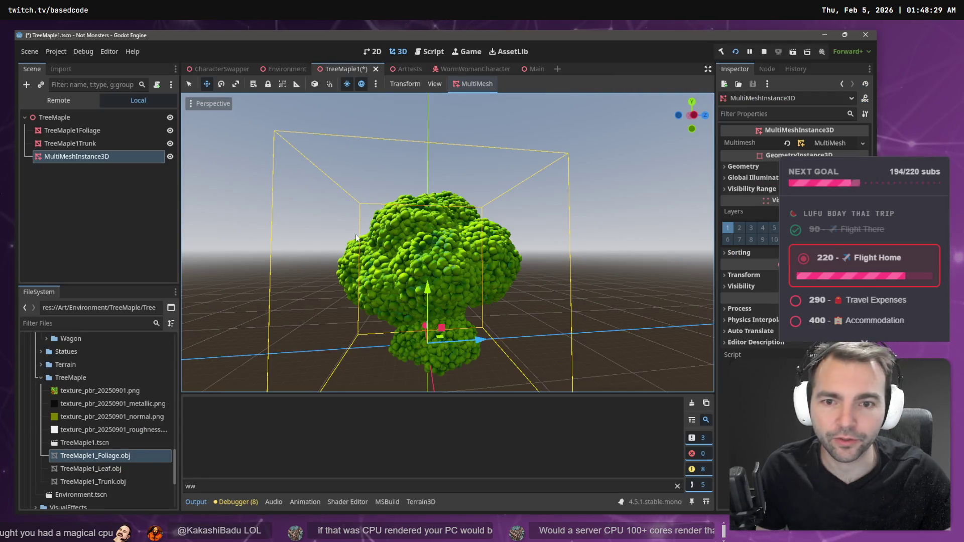
click(98, 471)
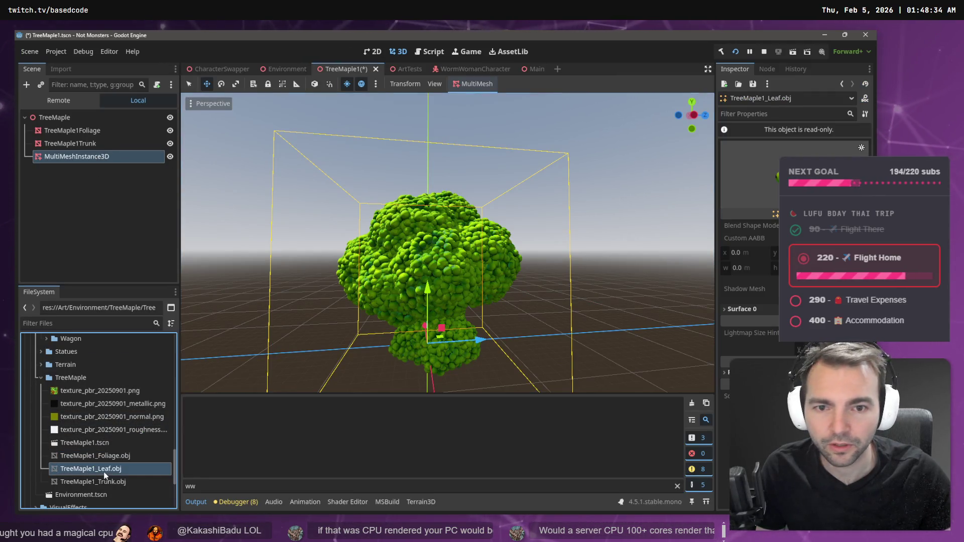
click(776, 212)
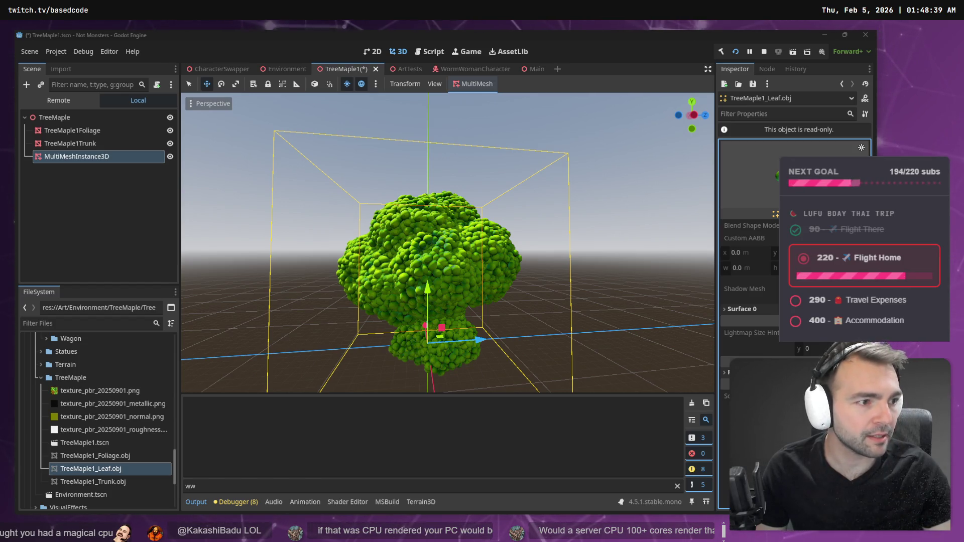
click(555, 31)
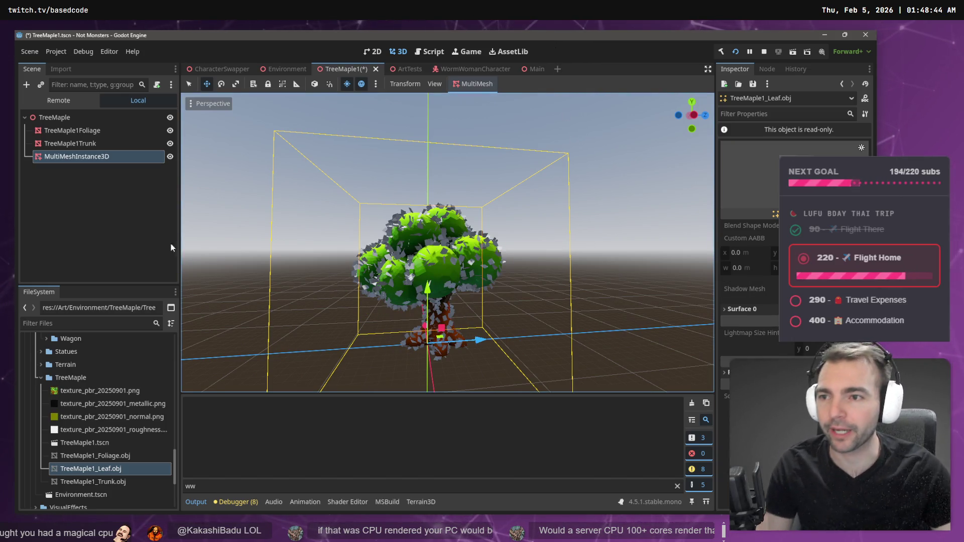
Step: Attempt to populate the TreeMaple1Foliage surface with leaves and dismiss the invalid mesh source alert
click(98, 158)
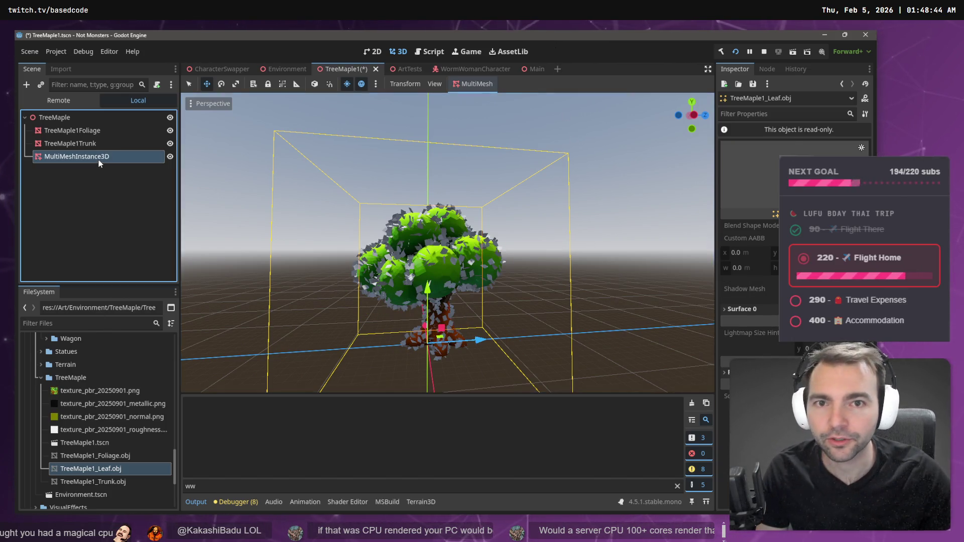
click(489, 99)
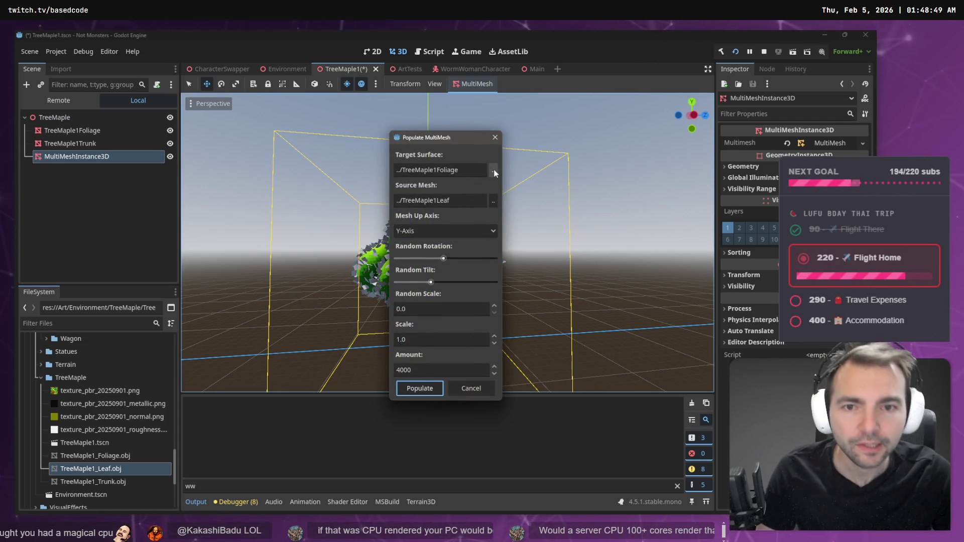
click(494, 170)
double_click(436, 170)
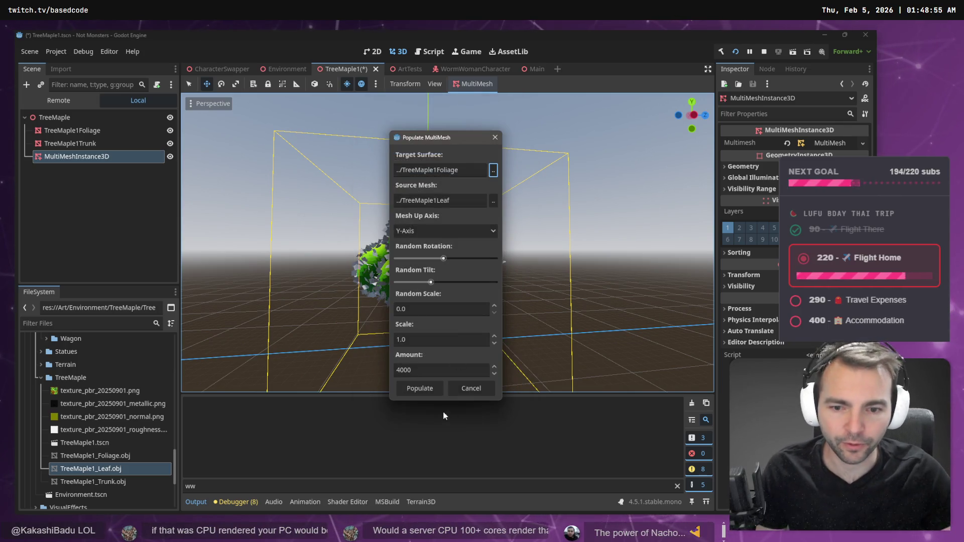
click(428, 389)
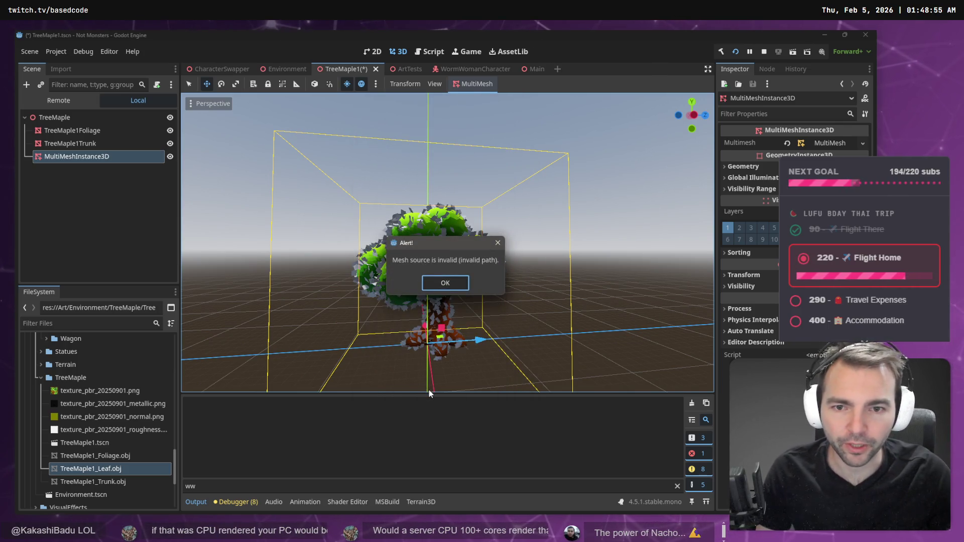
click(450, 283)
Step: Add TreeMaple1_Leaf.obj to the scene as a TreeMaple1Leaf node at Position x 0
double_click(81, 156)
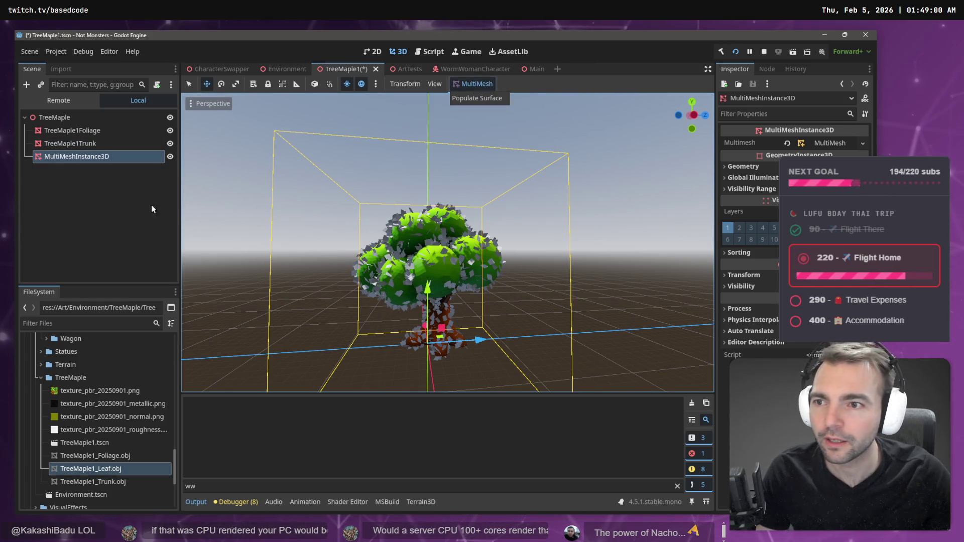
click(90, 190)
drag(113, 468, 77, 117)
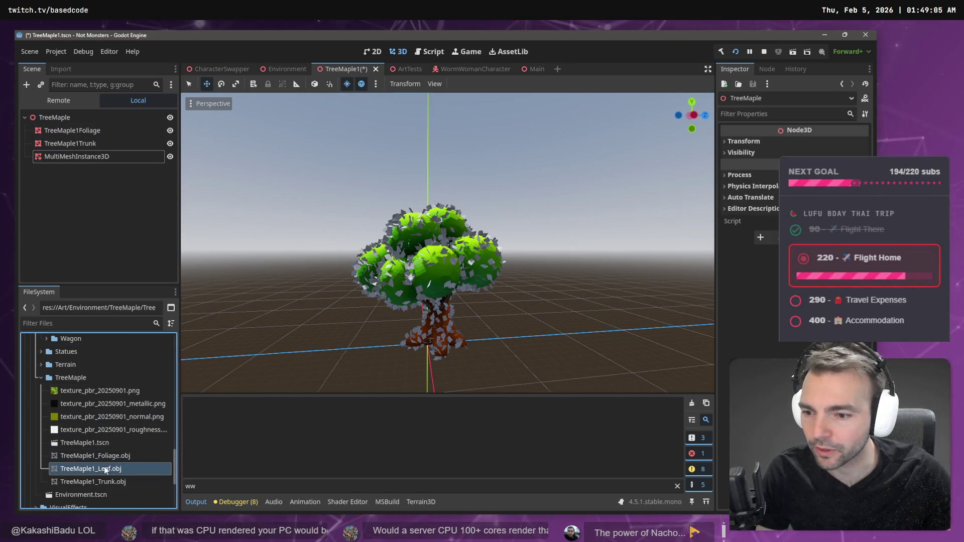
mouse_move(104, 473)
mouse_down()
mouse_move(143, 215)
mouse_move(316, 330)
mouse_up()
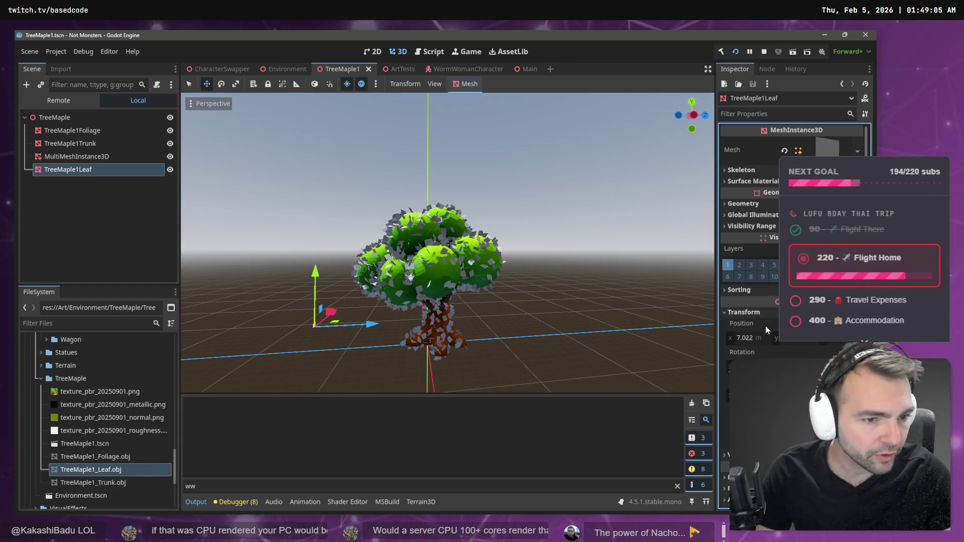
click(765, 337)
text(0)
key(Return)
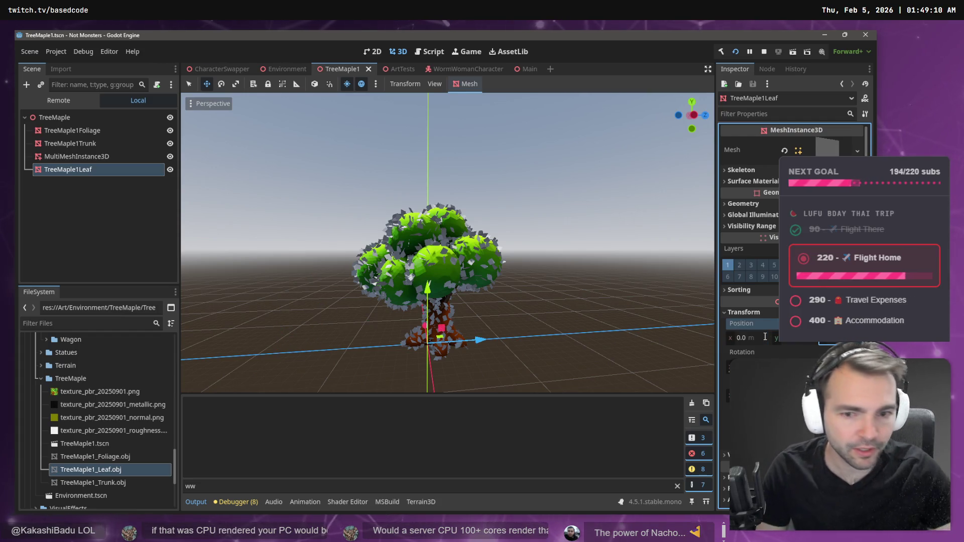
Step: Populate the TreeMaple1Foliage surface with 4000 TreeMaple1Leaf instances from the MultiMeshInstance3D
click(126, 157)
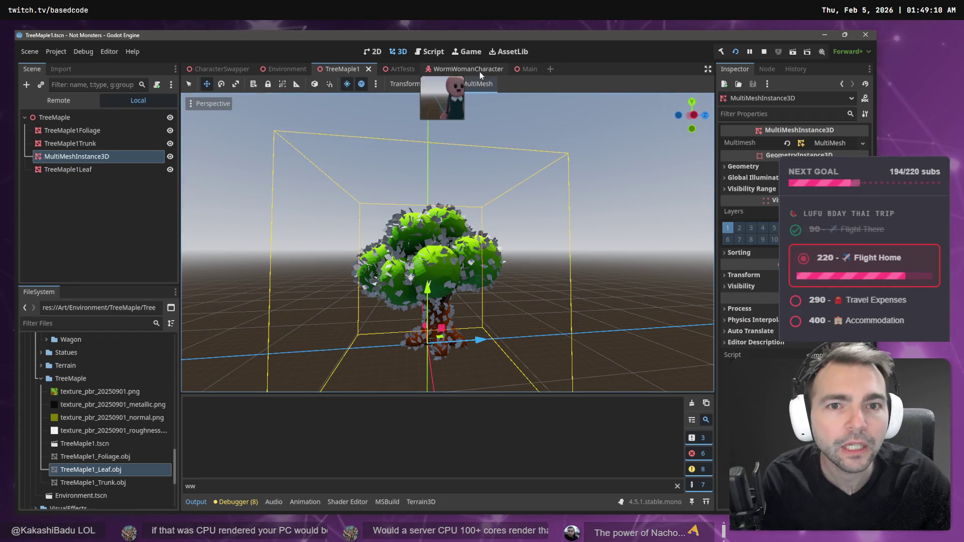
click(480, 71)
click(517, 69)
click(344, 70)
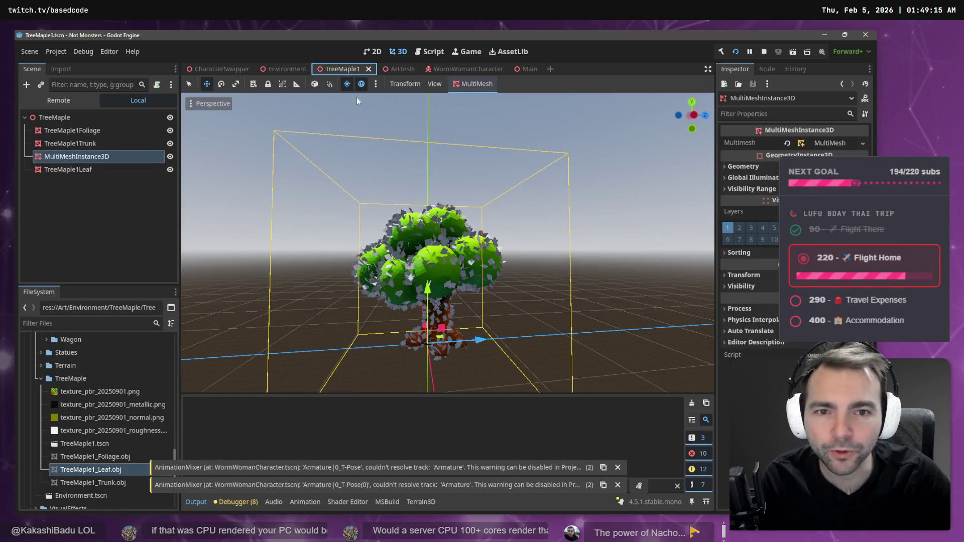
click(472, 83)
click(489, 99)
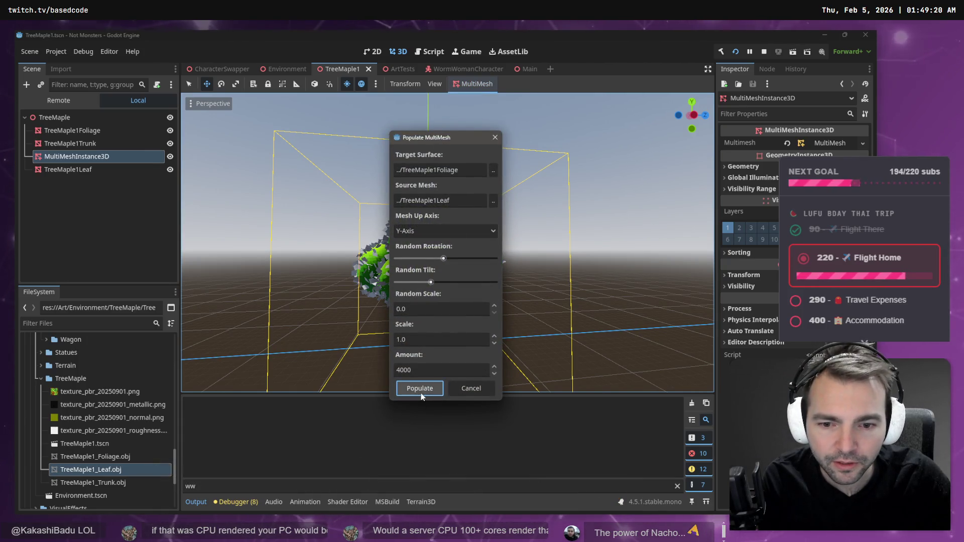
click(422, 389)
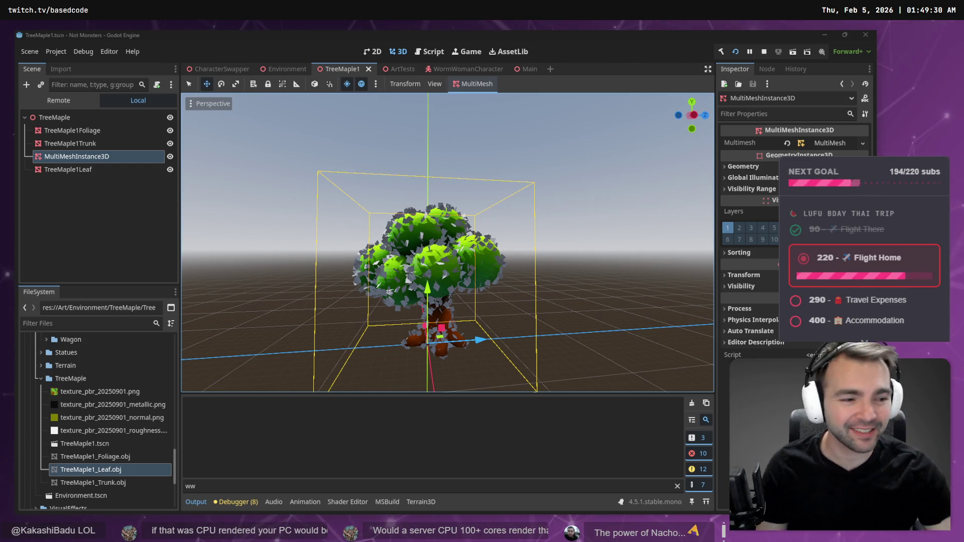
click(76, 171)
drag(392, 175, 331, 196)
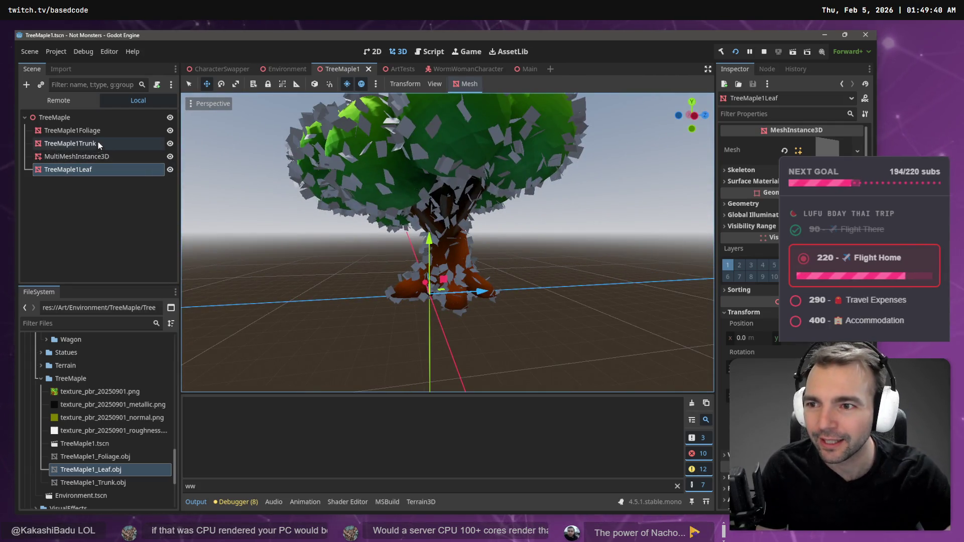
click(75, 130)
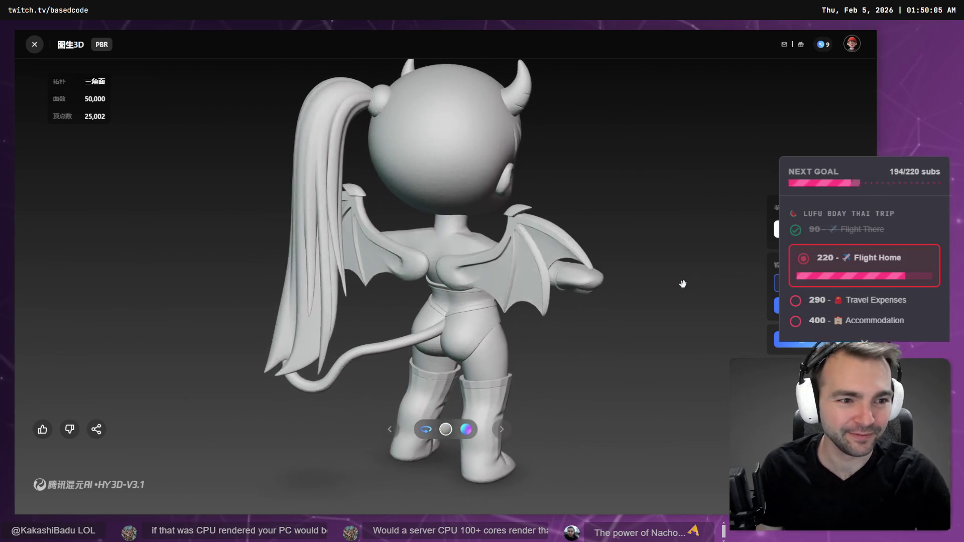
Step: Leave Hunyuan 3D and return to the Godot TreeMaple1 scene
key(alt+Tab)
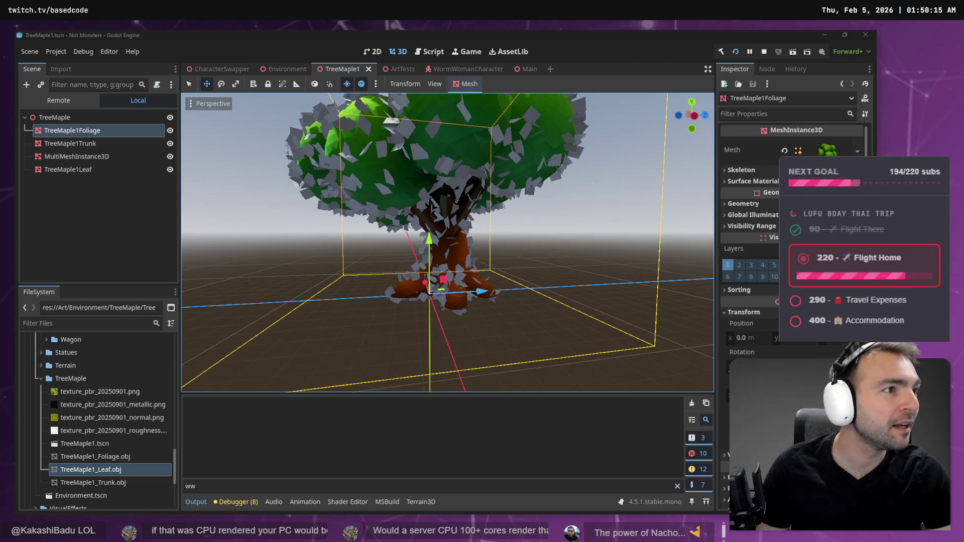
Step: Zoom out over the maple, check the trunk and foliage nodes, then select MultiMeshInstance3D
click(604, 218)
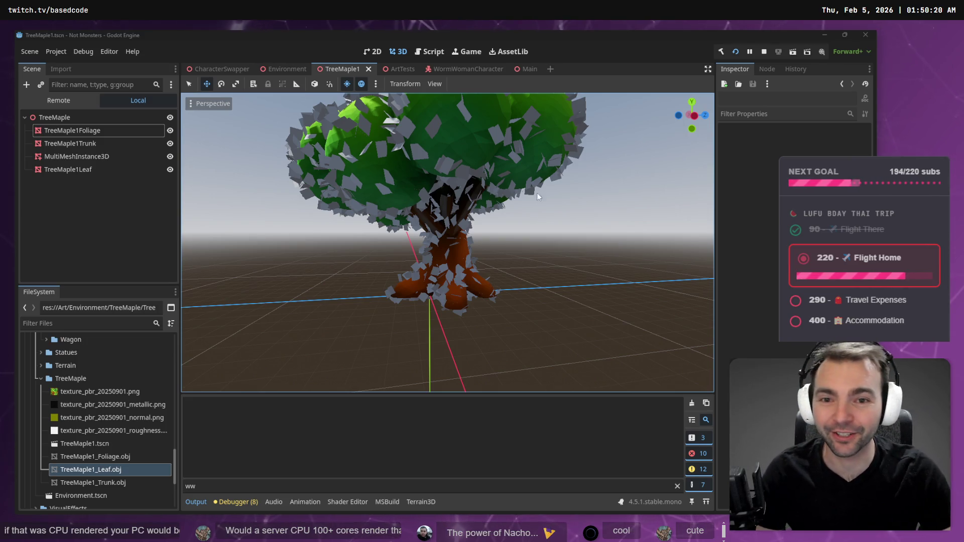
scroll(564, 191, down, 5)
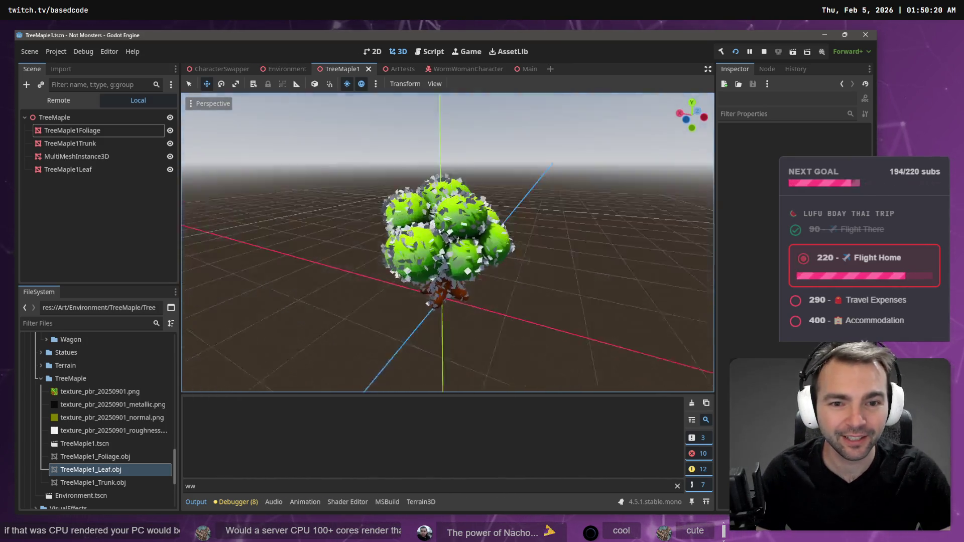
scroll(446, 241, up, 3)
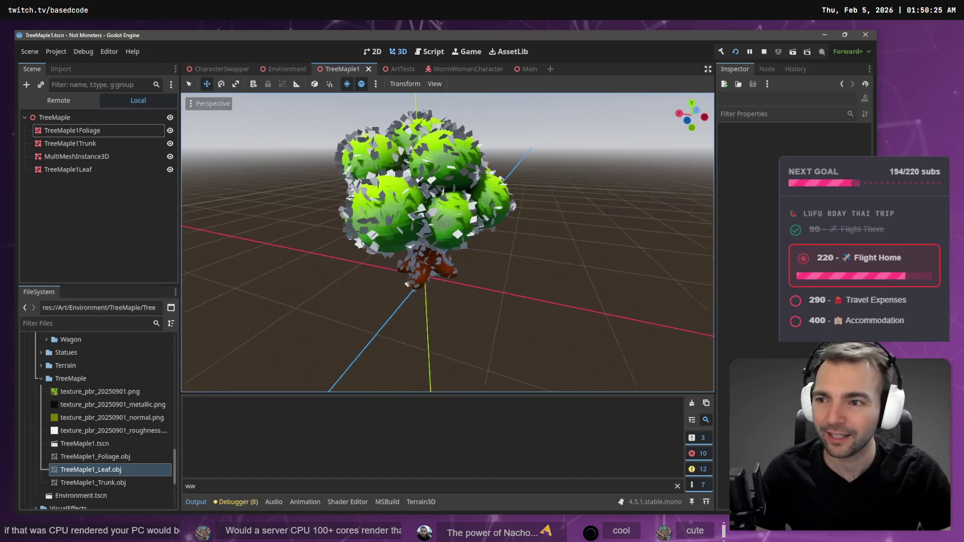
click(70, 143)
scroll(306, 185, down, 3)
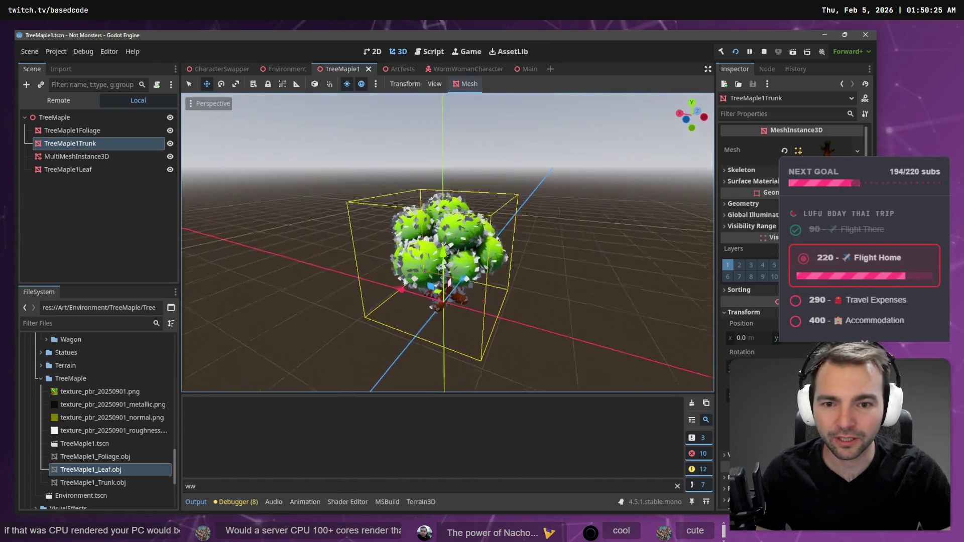
scroll(251, 171, up, 3)
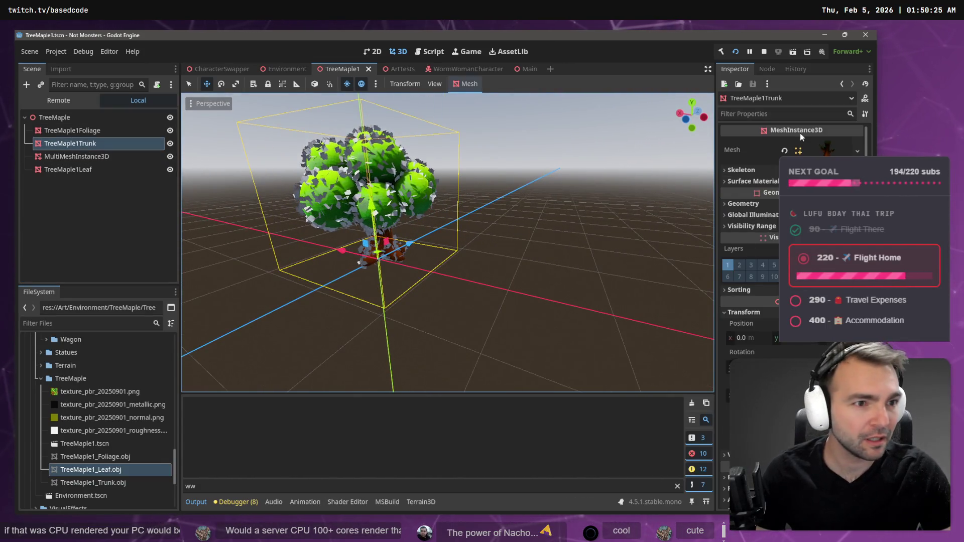
click(77, 131)
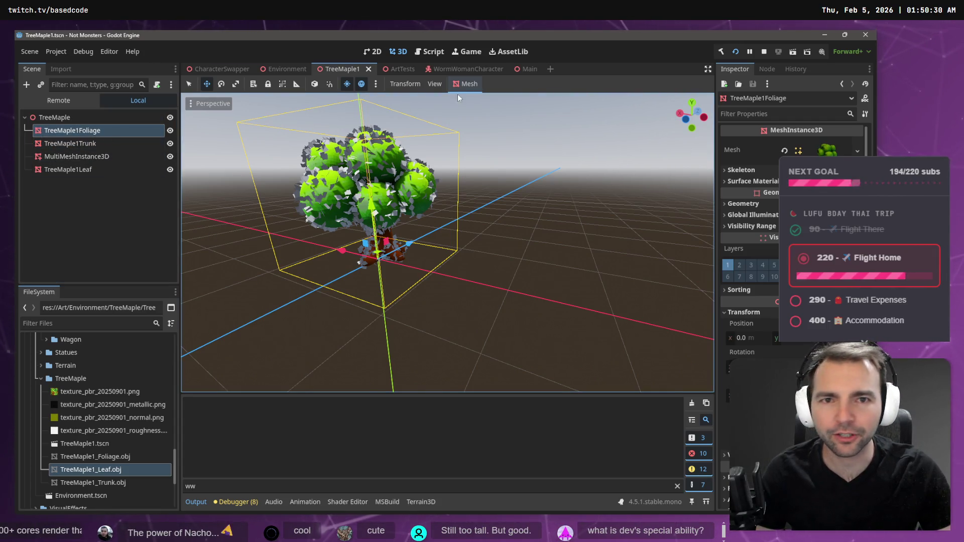
click(101, 157)
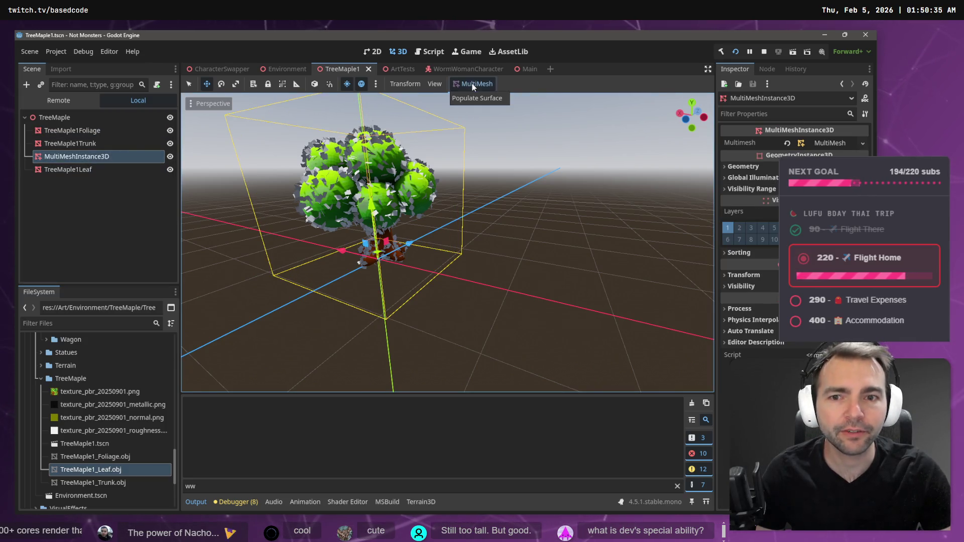
Step: Scatter 4000 TreeMaple1Leaf instances over TreeMaple1Foliage, then check the trunk and foliage nodes
click(479, 102)
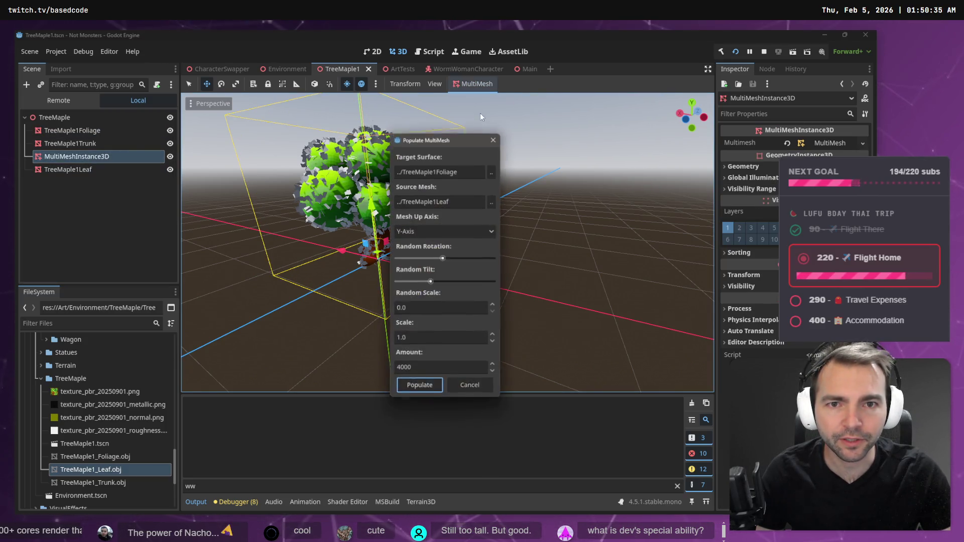
click(491, 171)
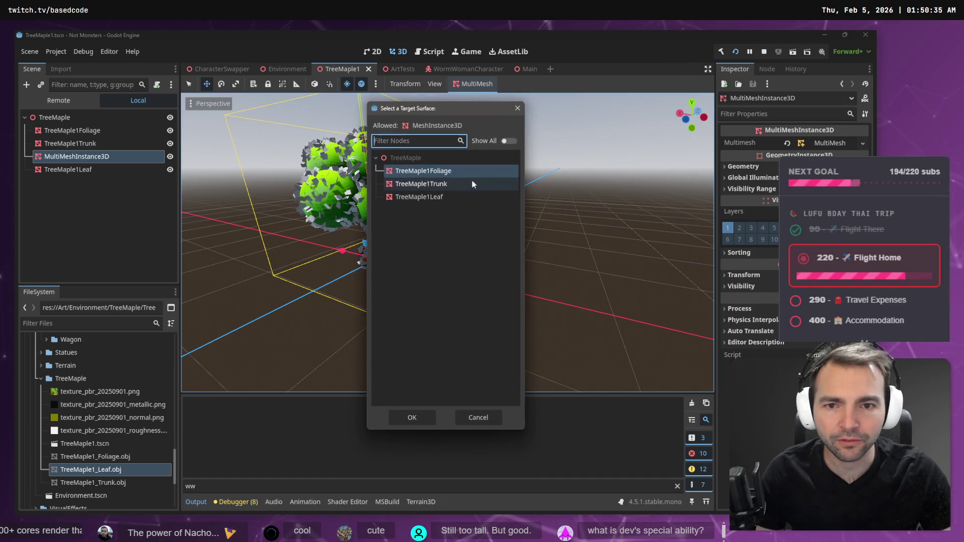
double_click(442, 171)
click(414, 394)
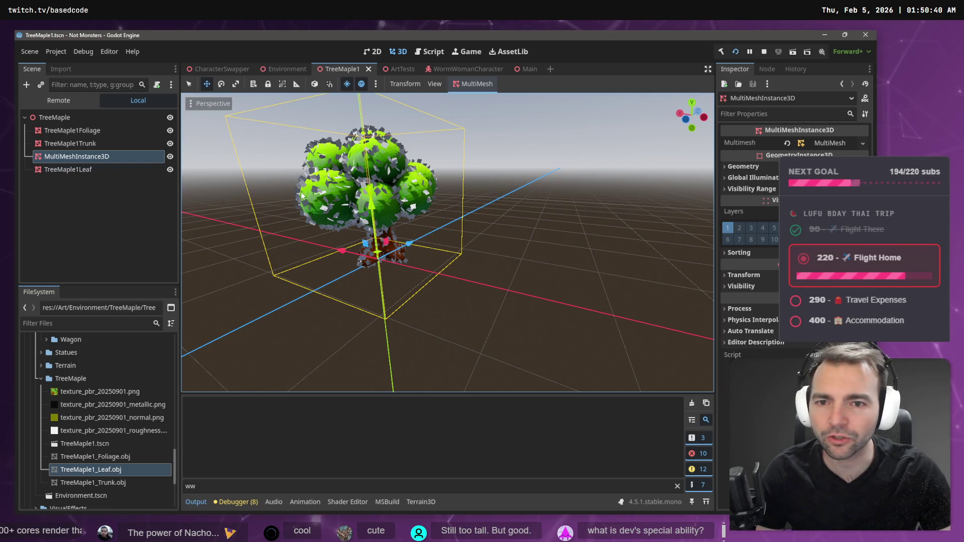
click(105, 146)
click(102, 129)
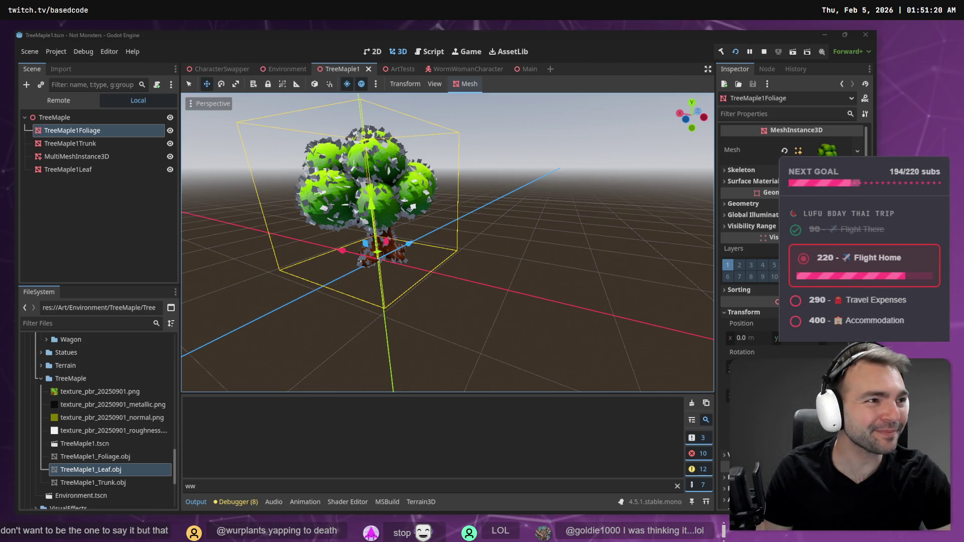
click(476, 155)
scroll(477, 155, up, 8)
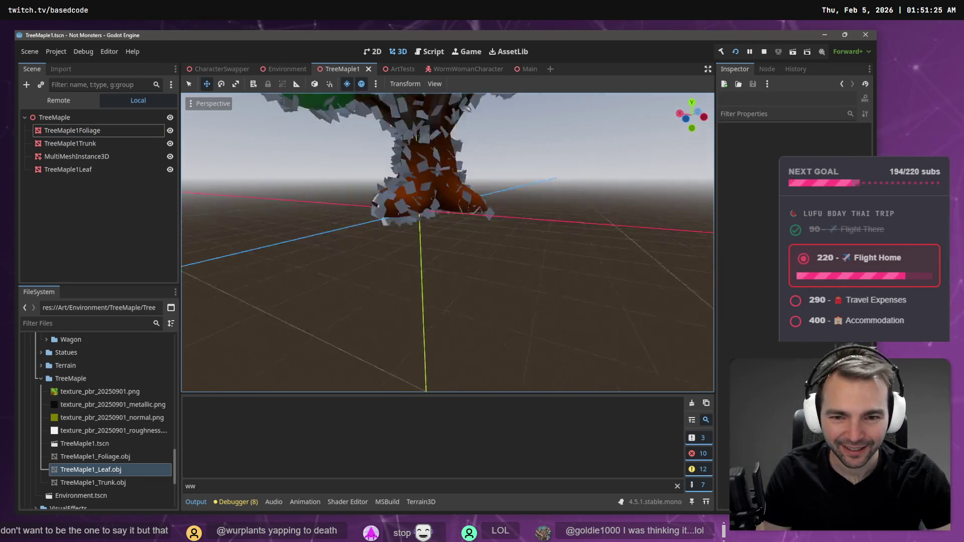
scroll(447, 243, up, 4)
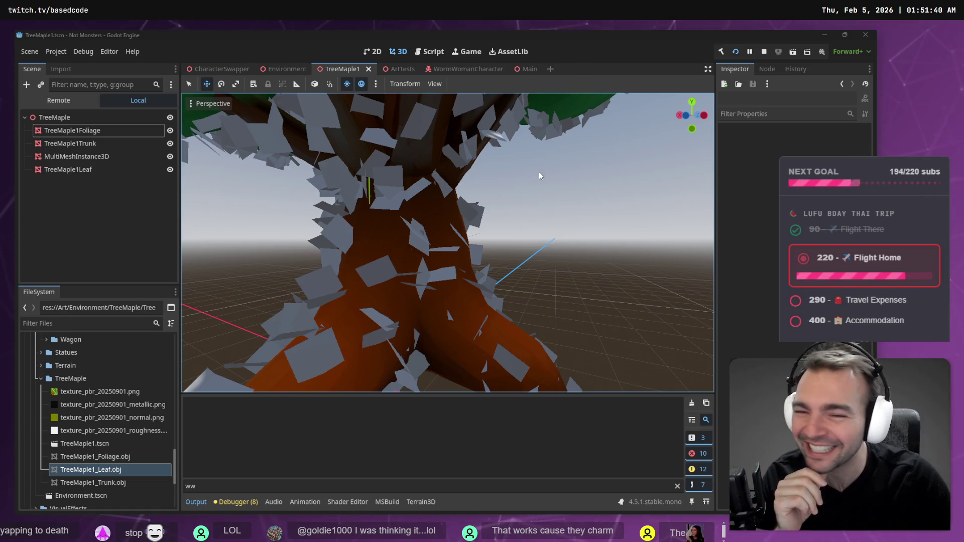
click(423, 209)
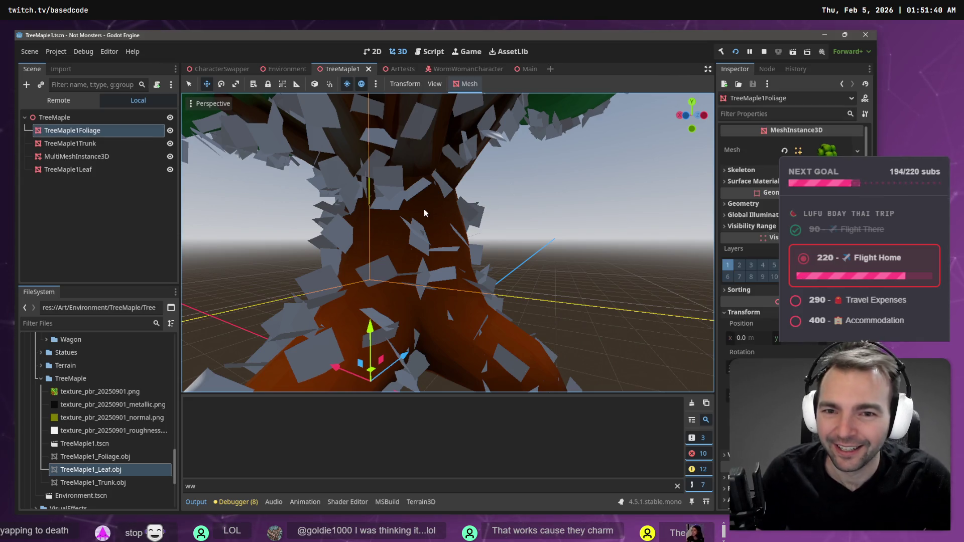
key(f)
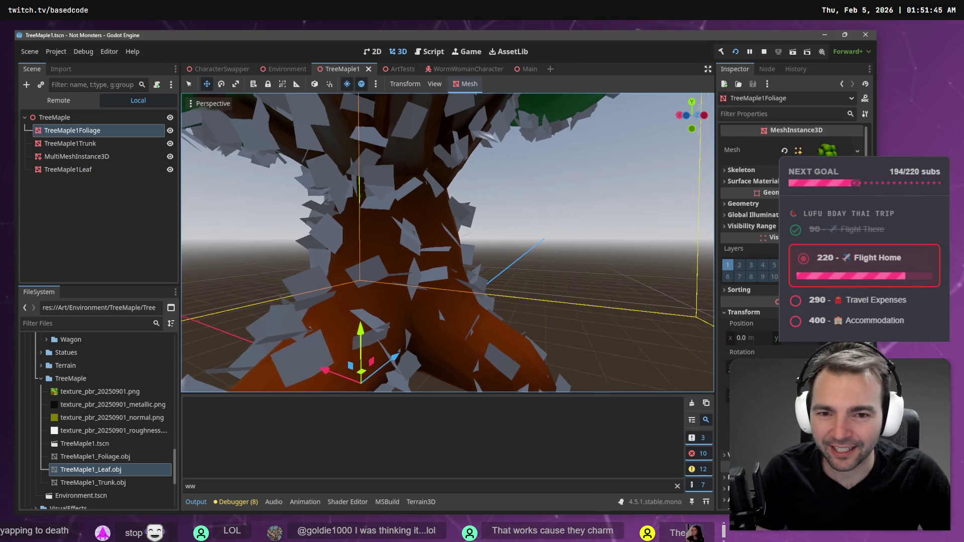
scroll(447, 241, up, 5)
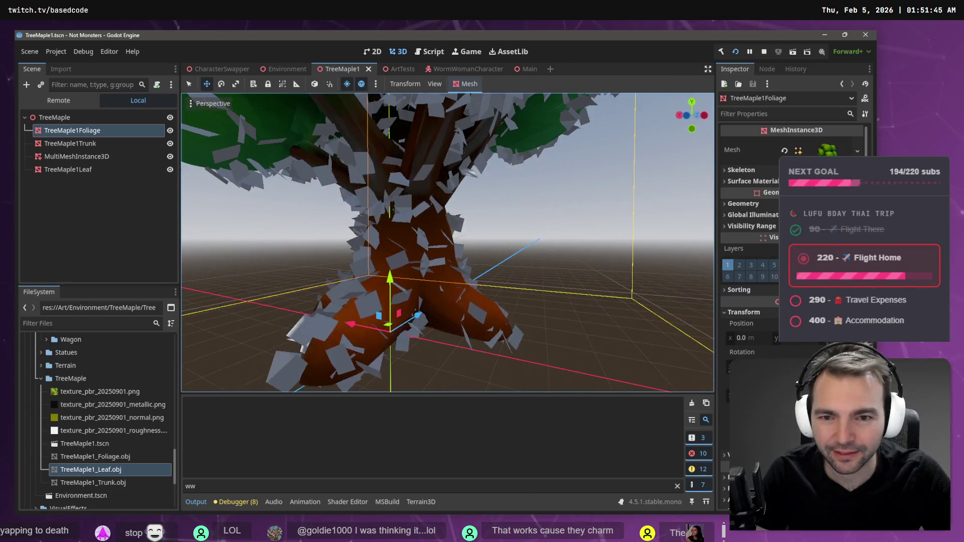
click(95, 158)
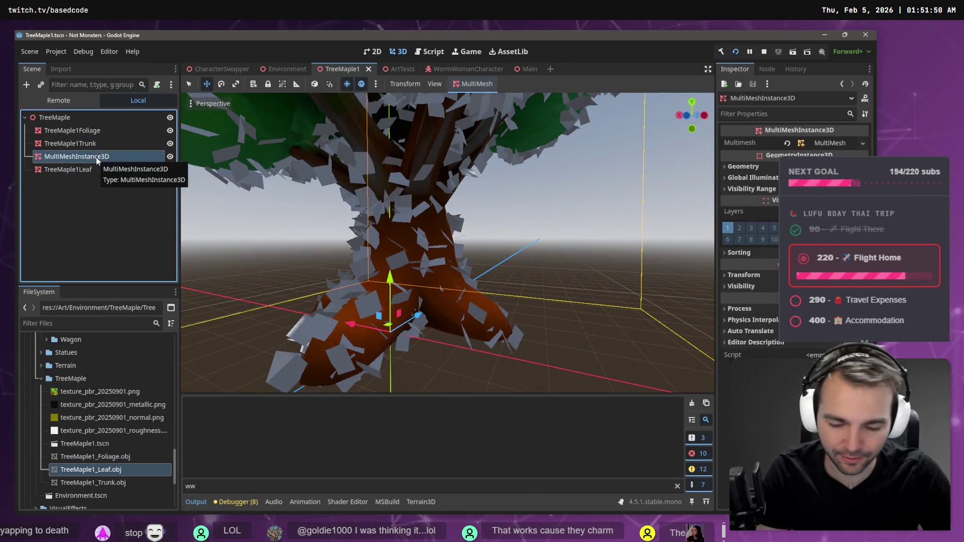
Step: Delete the old MultiMeshInstance3D and add a new MultiMeshInstance3D child under TreeMaple
key(Delete)
key(Return)
right_click(62, 119)
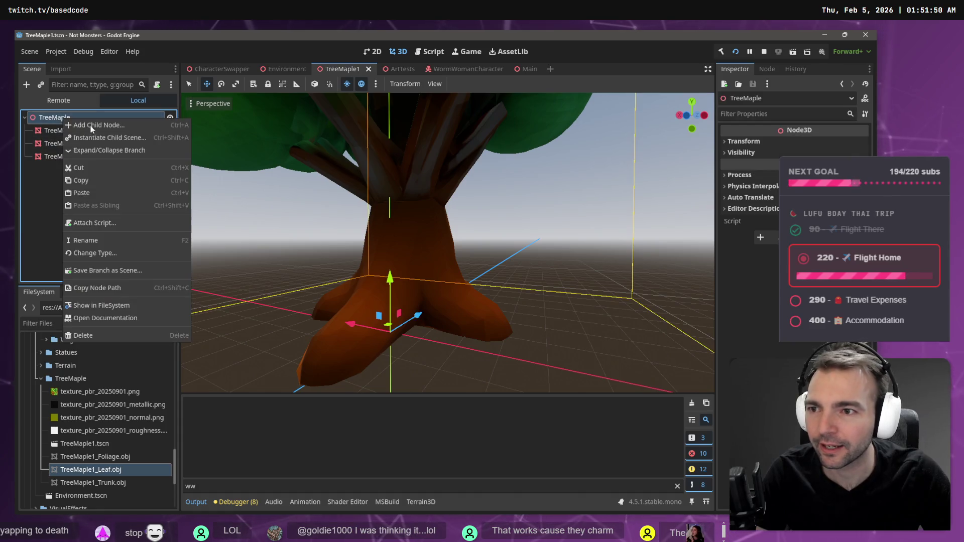
click(111, 126)
double_click(382, 166)
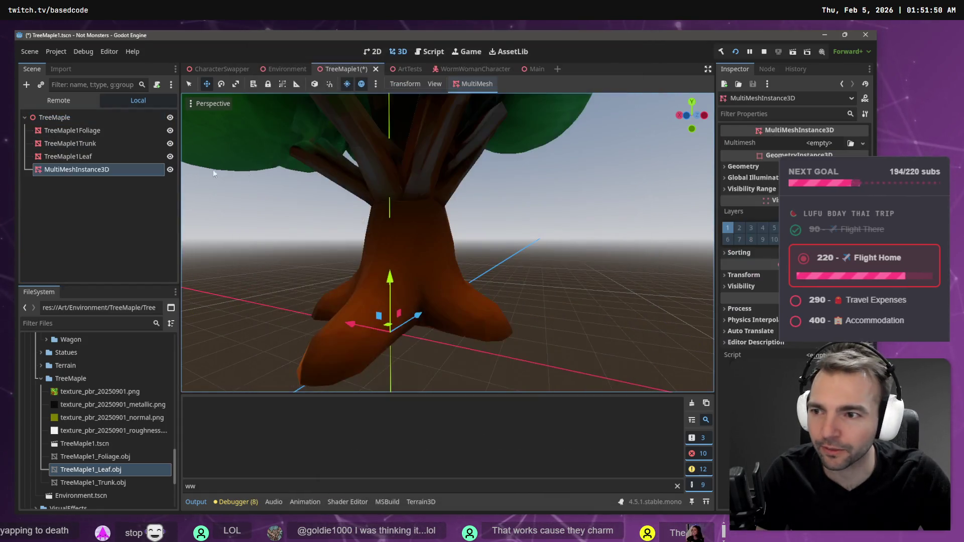
Step: Populate with target TreeMaple1Foliage, source TreeMaple1Leaf and amount 4000
click(474, 84)
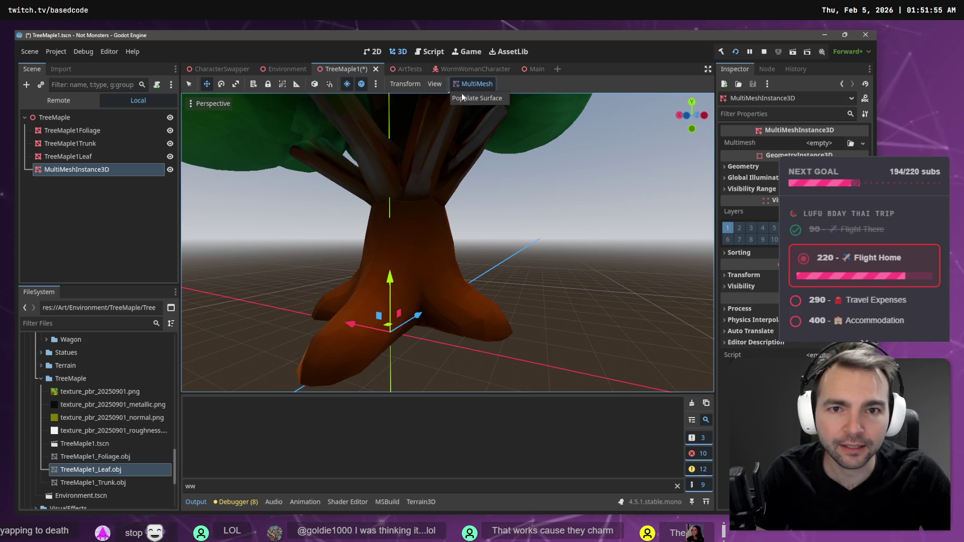
click(474, 101)
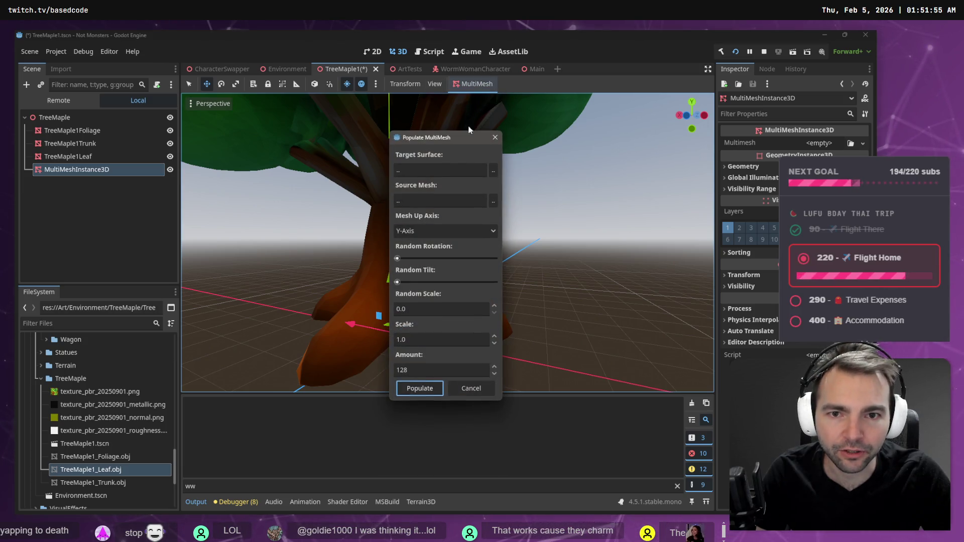
click(493, 171)
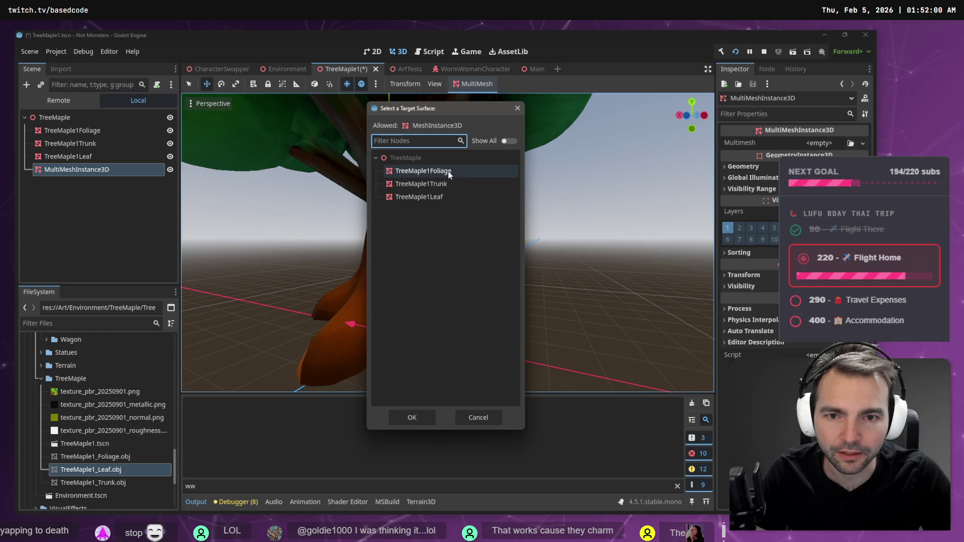
double_click(449, 172)
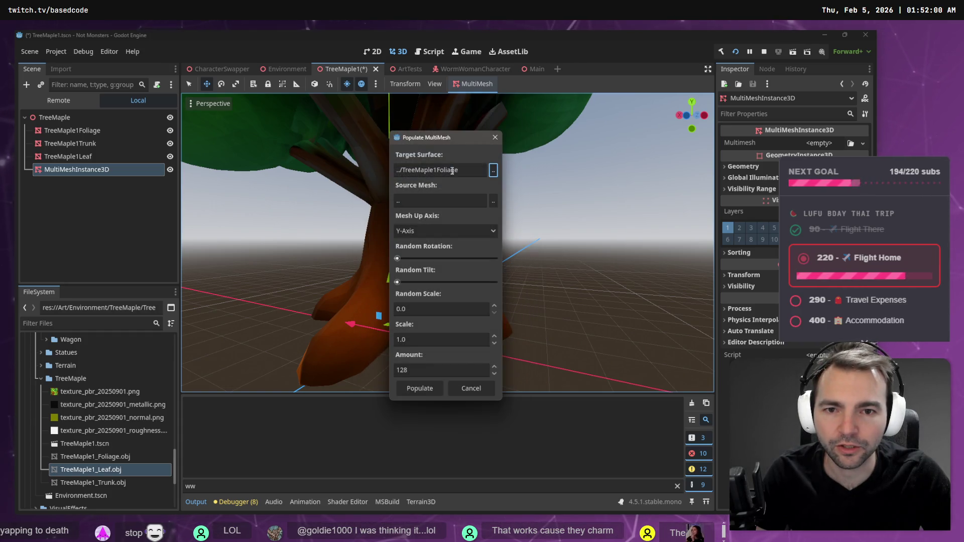
click(492, 202)
double_click(409, 197)
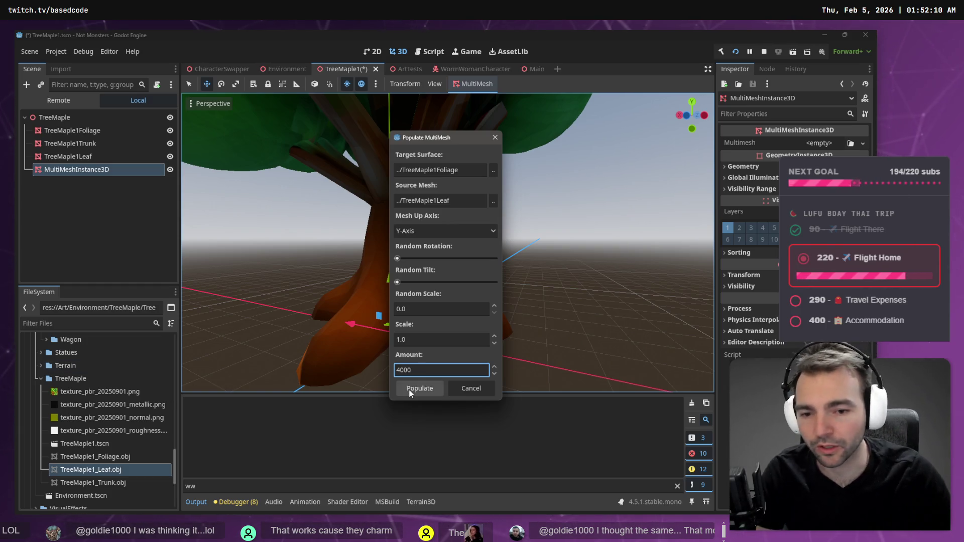
click(408, 389)
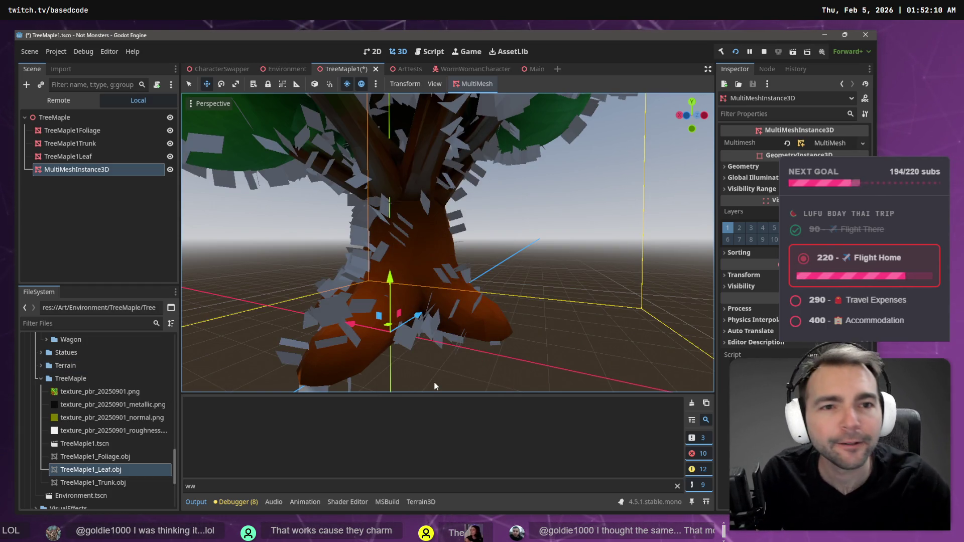
Step: Check the trunk and foliage nodes and inspect the TreeMaple1_Foliage.obj mesh resource
click(89, 144)
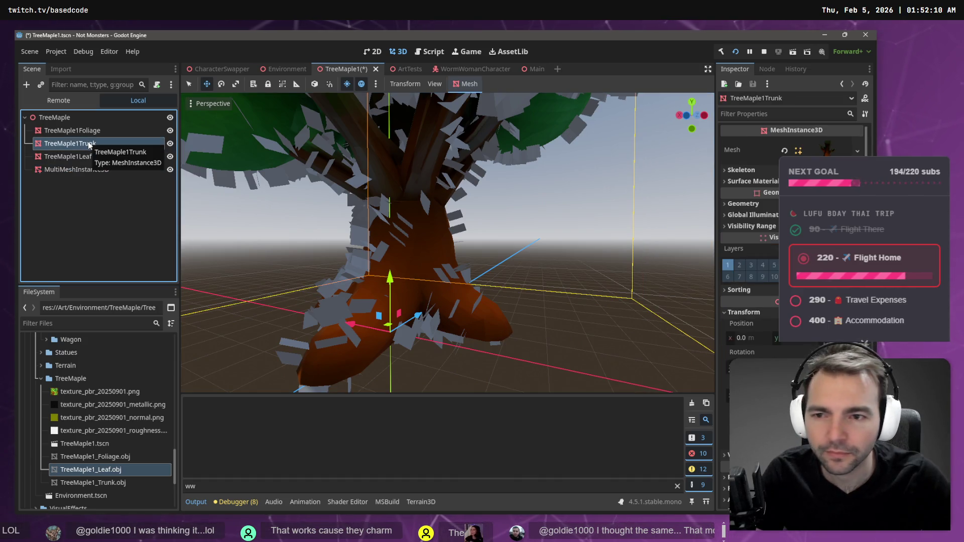
click(86, 131)
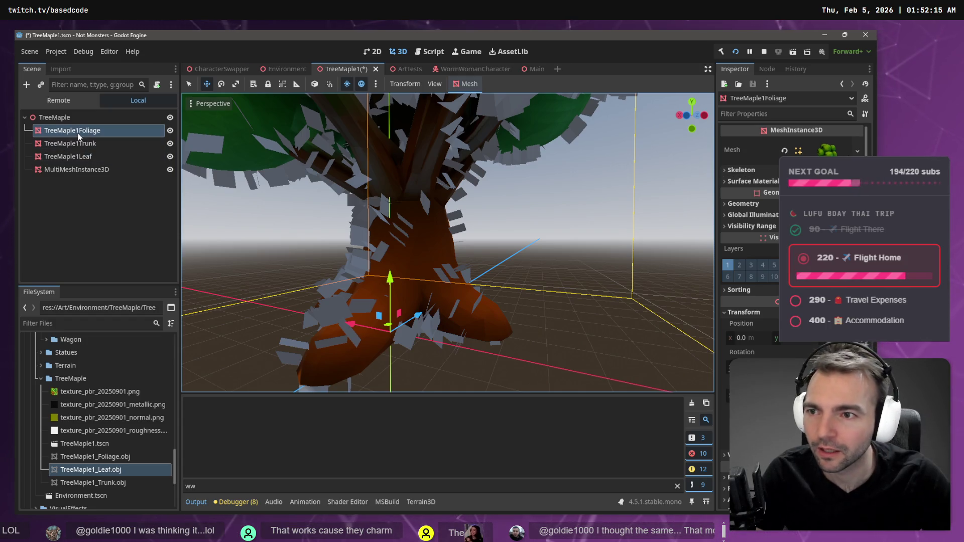
click(79, 135)
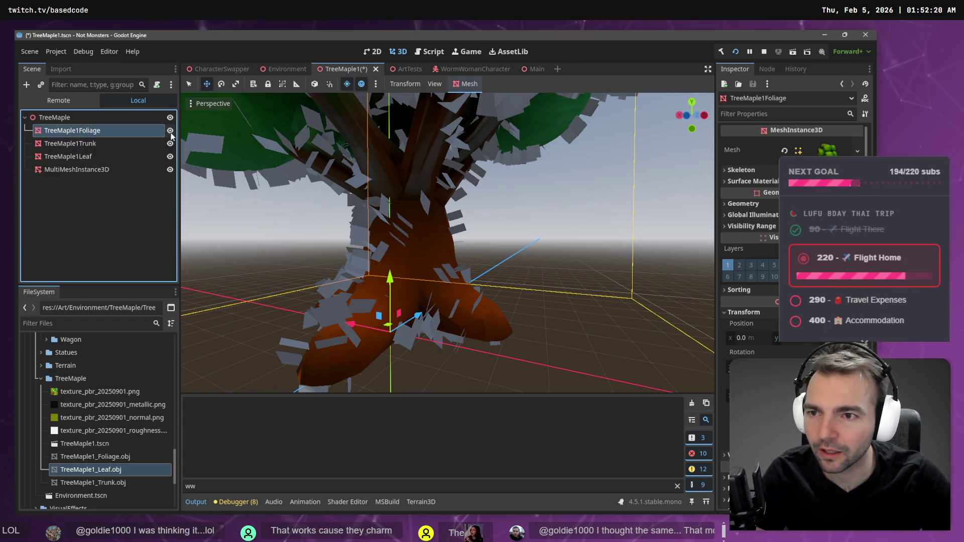
click(110, 462)
click(107, 485)
double_click(113, 457)
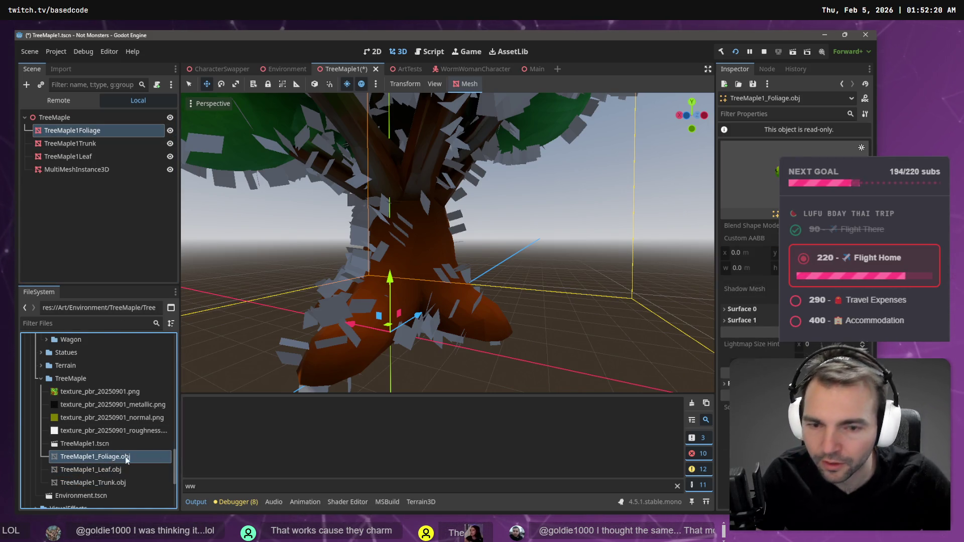
click(743, 174)
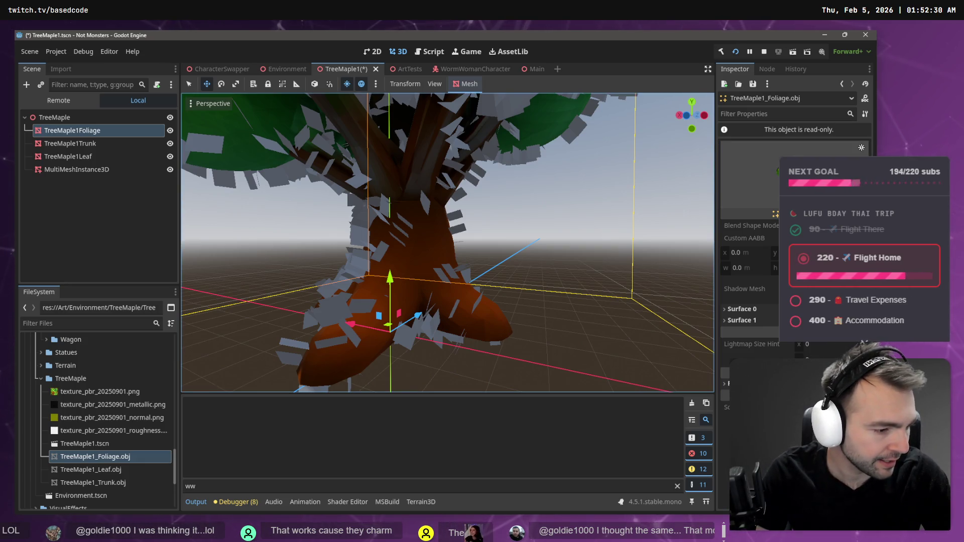
key(alt+Tab)
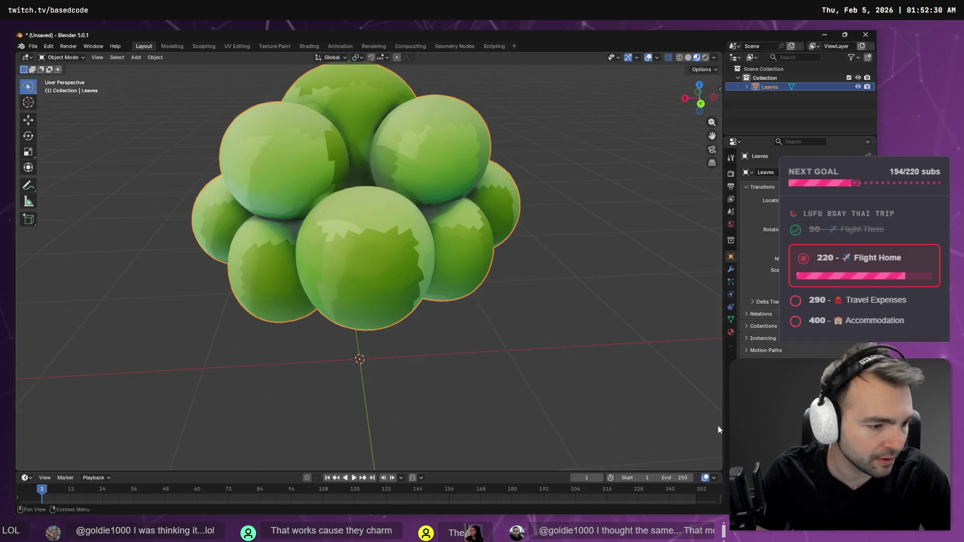
Step: Export the Blender Leaves mesh as Wavefront OBJ over TreeMaple1_Foliage.obj
click(33, 45)
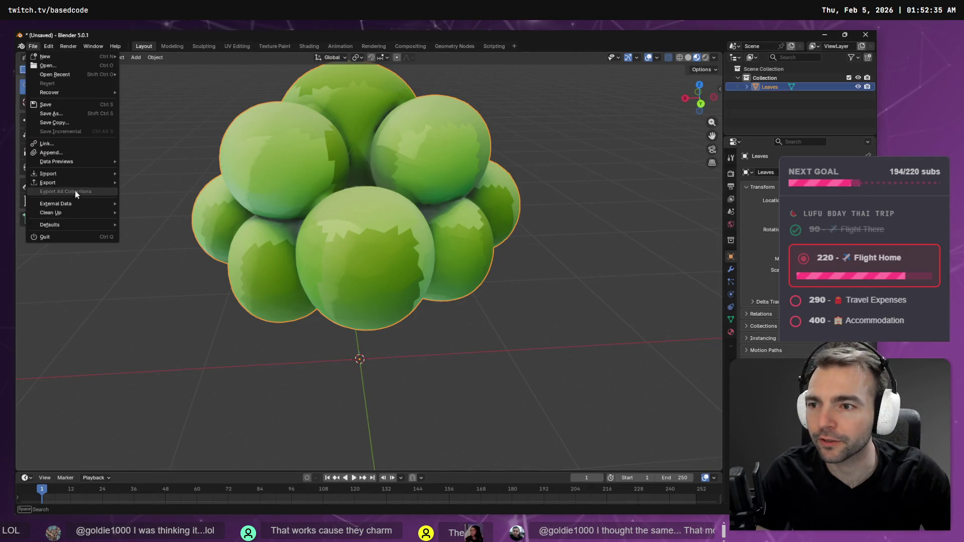
mouse_move(104, 184)
click(183, 219)
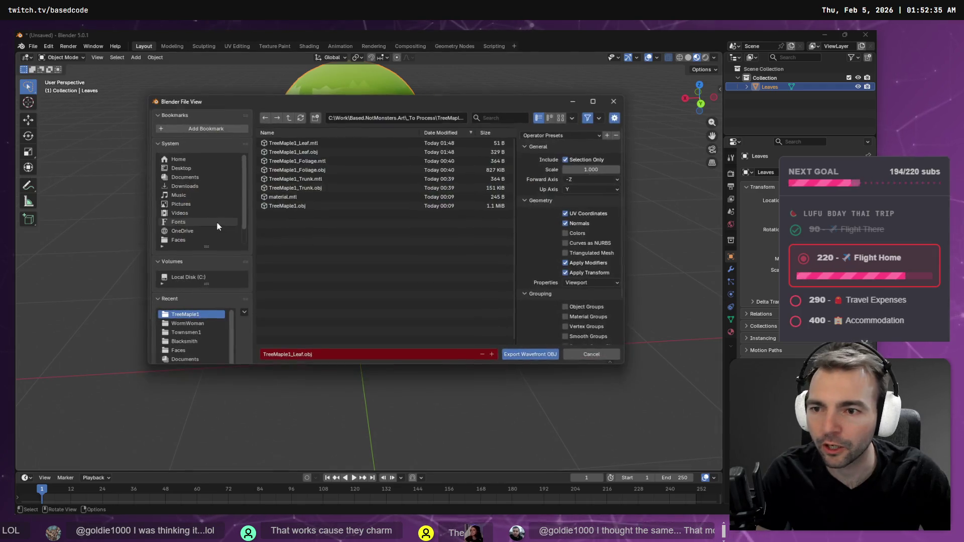
click(331, 170)
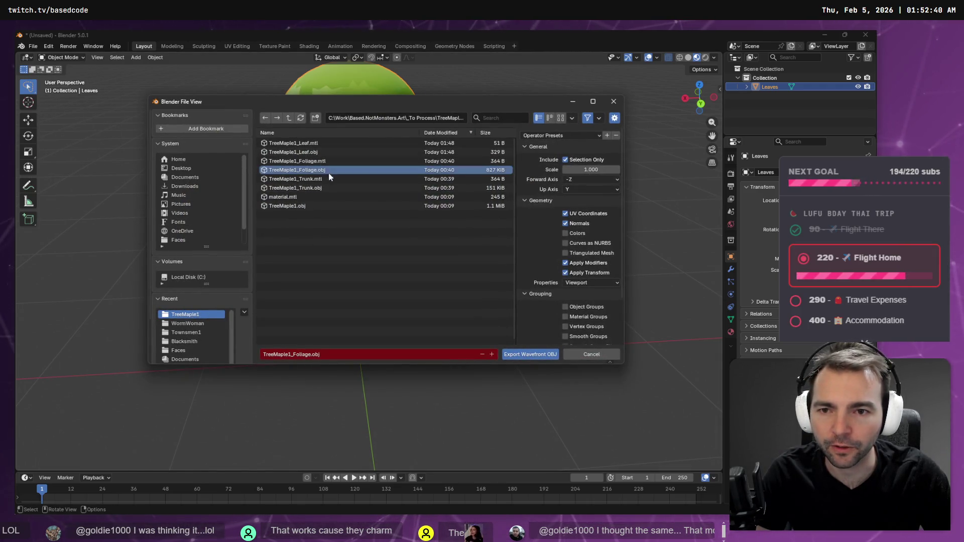
click(544, 357)
Step: Reimport TreeMaple1_Foliage.obj in Godot, then return to Blender
key(alt+Tab)
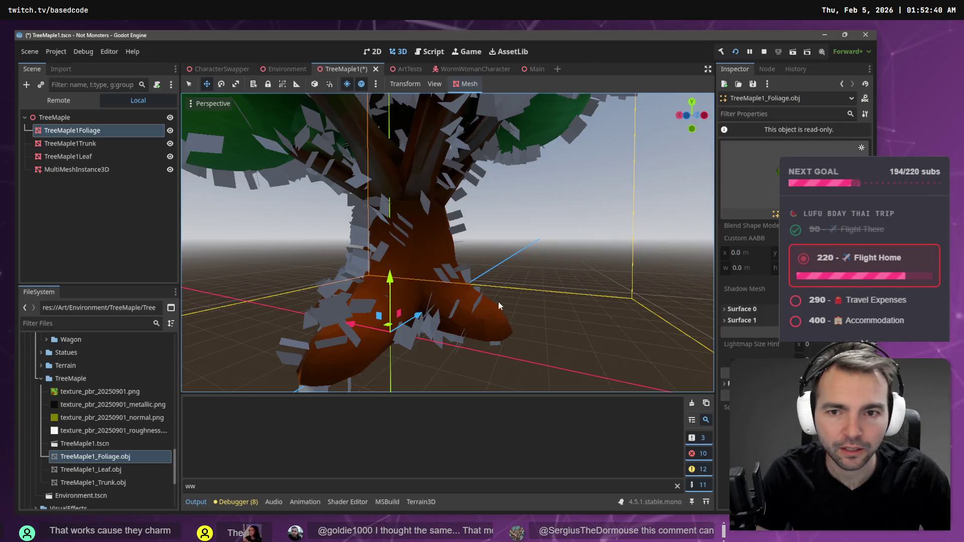
right_click(99, 457)
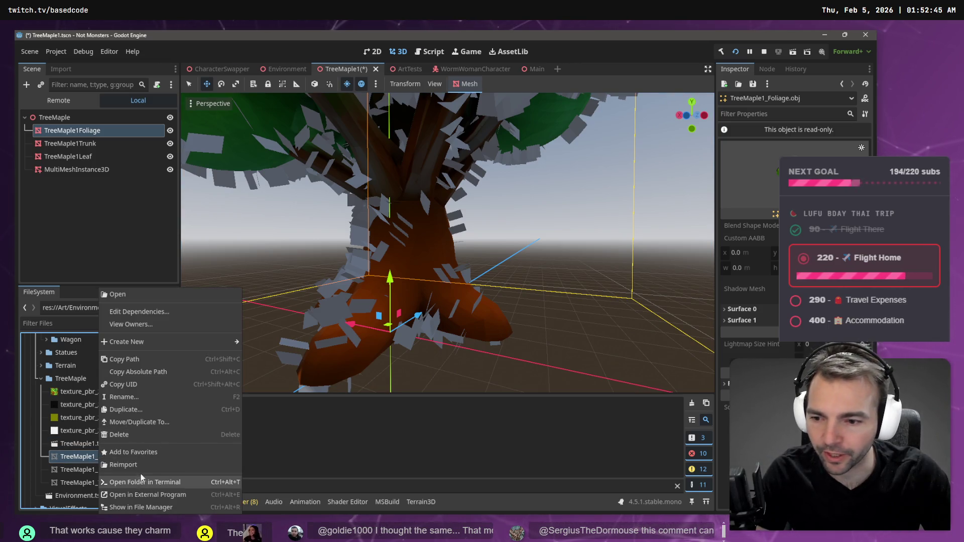
click(123, 464)
key(alt+Tab)
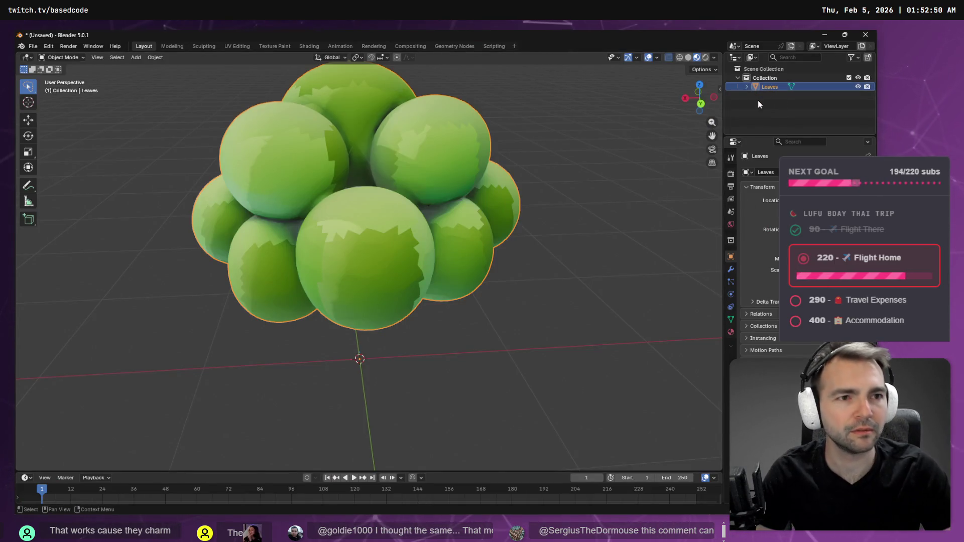
Step: Reveal and re-hide the Trunk with undo, then put the Leaves object into Edit Mode
click(640, 125)
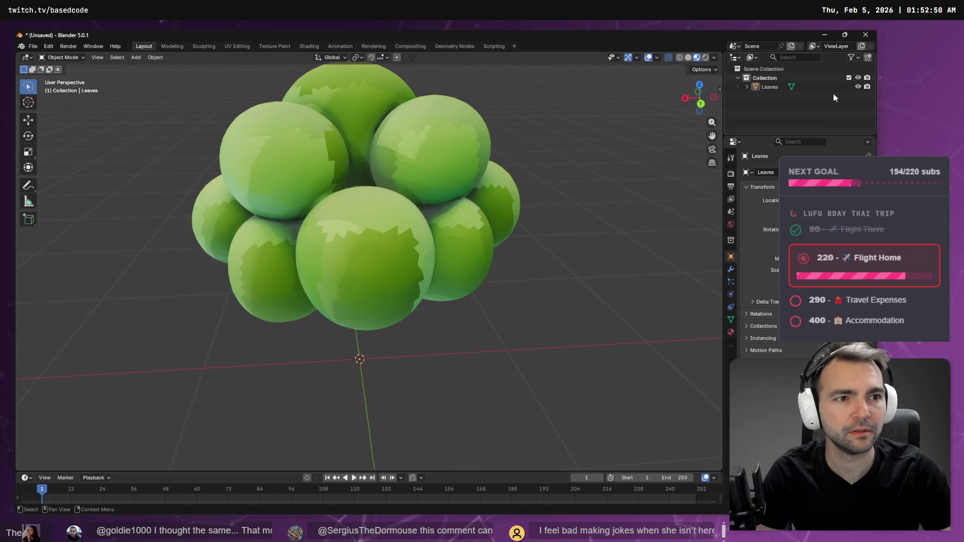
mouse_move(532, 179)
mouse_down()
mouse_move(551, 144)
mouse_move(534, 175)
mouse_up()
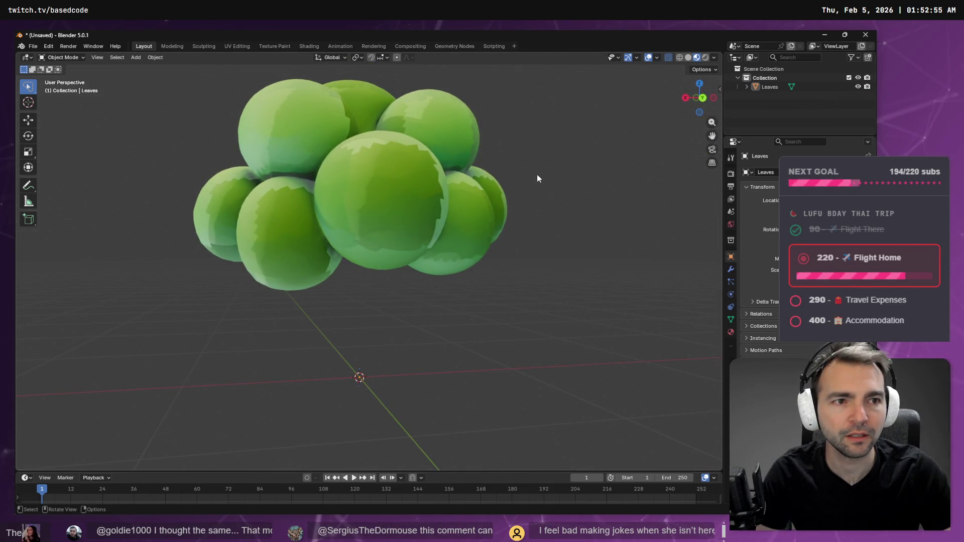
key(a)
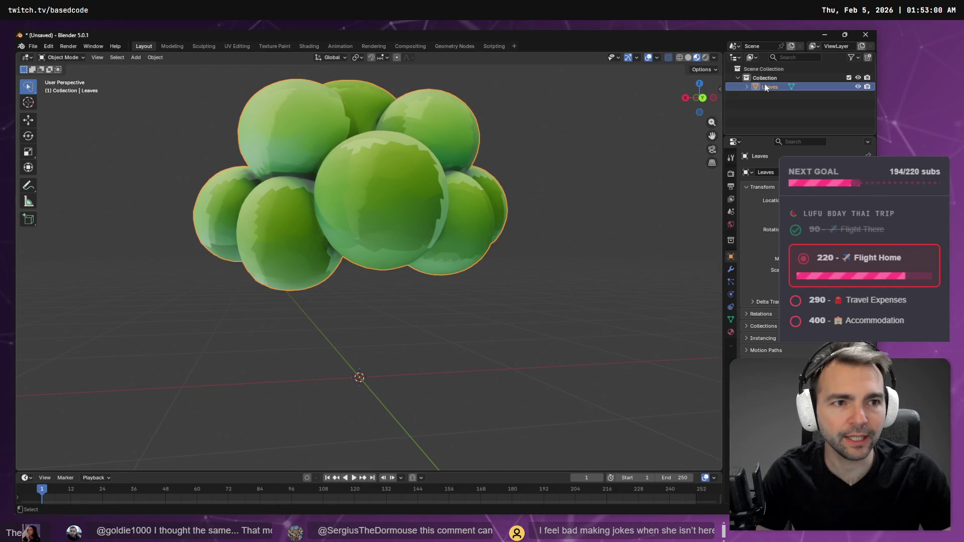
key(Tab)
key(Tab)
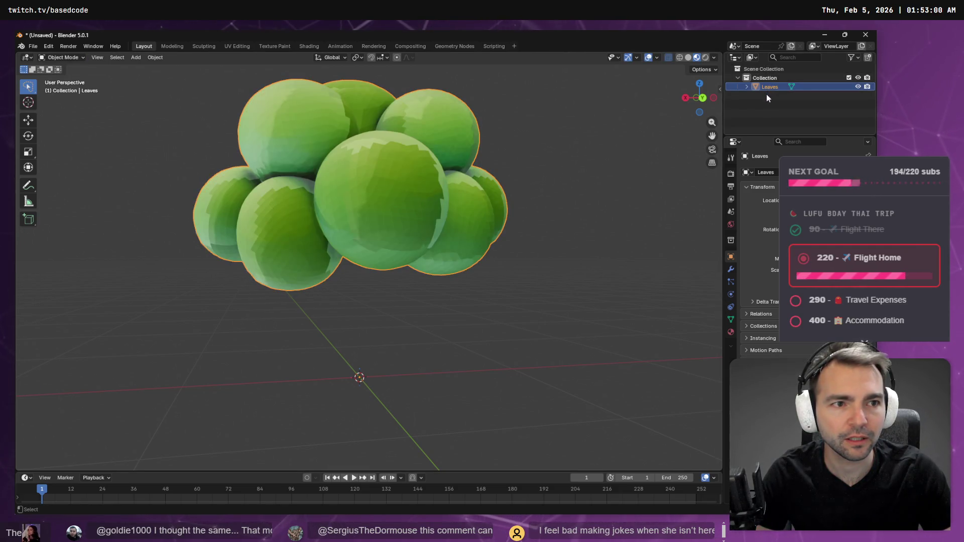
key(Tab)
key(ctrl+z)
key(ctrl+z)
key(ctrl+z)
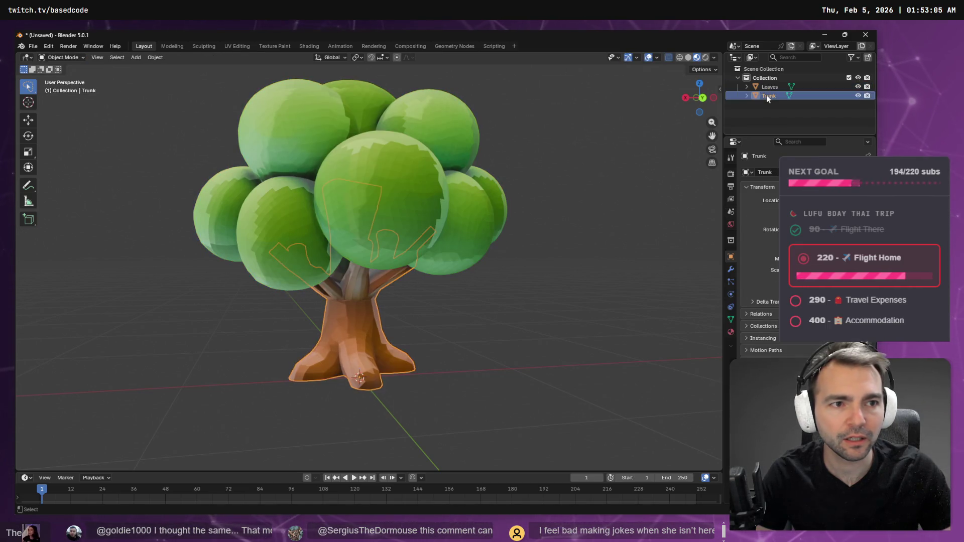
key(ctrl+z)
click(766, 88)
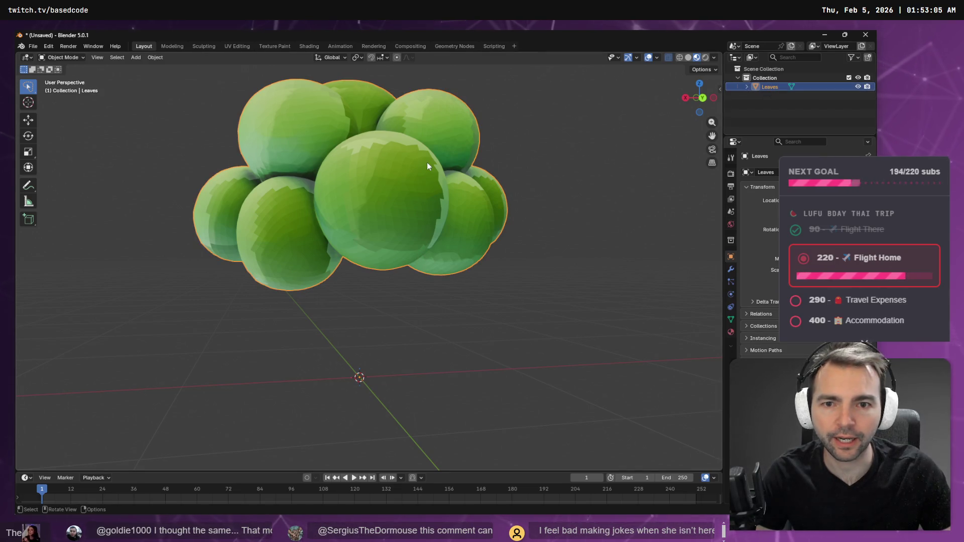
key(Tab)
Step: Select all Leaves vertices and apply Smooth Vertices shading through F3 search
key(a)
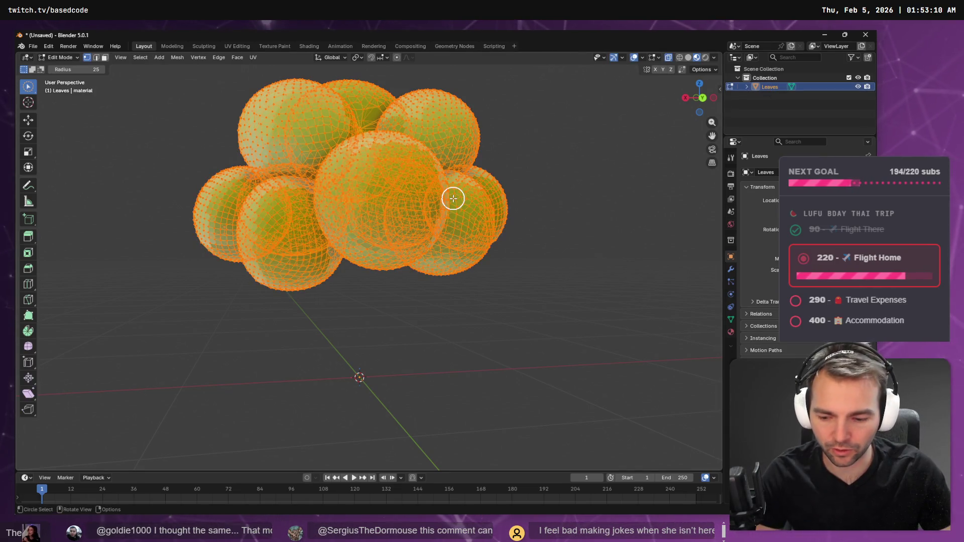
key(F3)
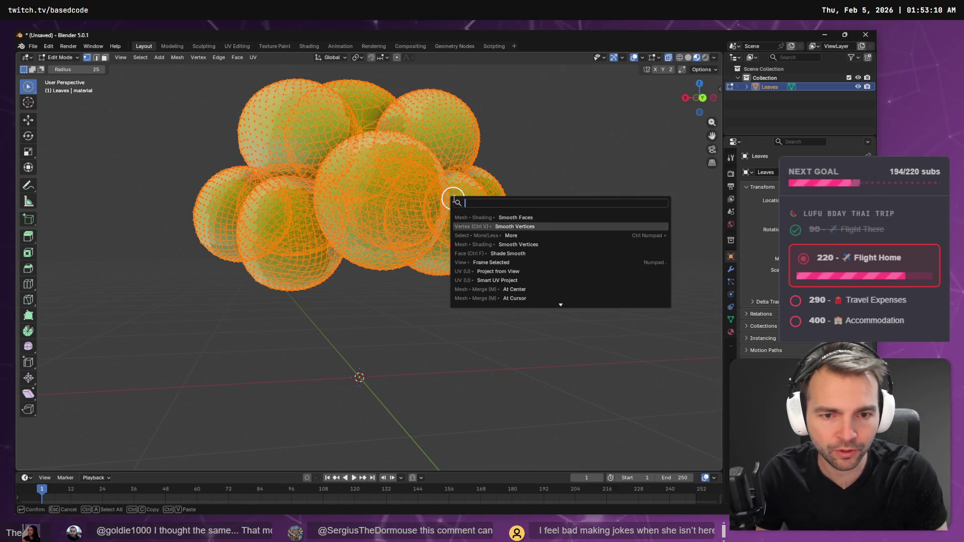
key(Down)
key(Down)
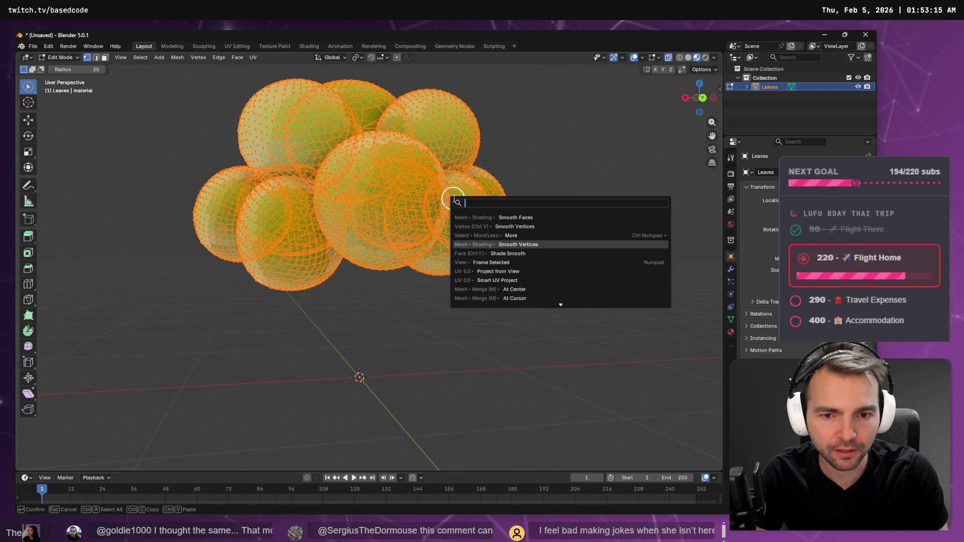
key(Return)
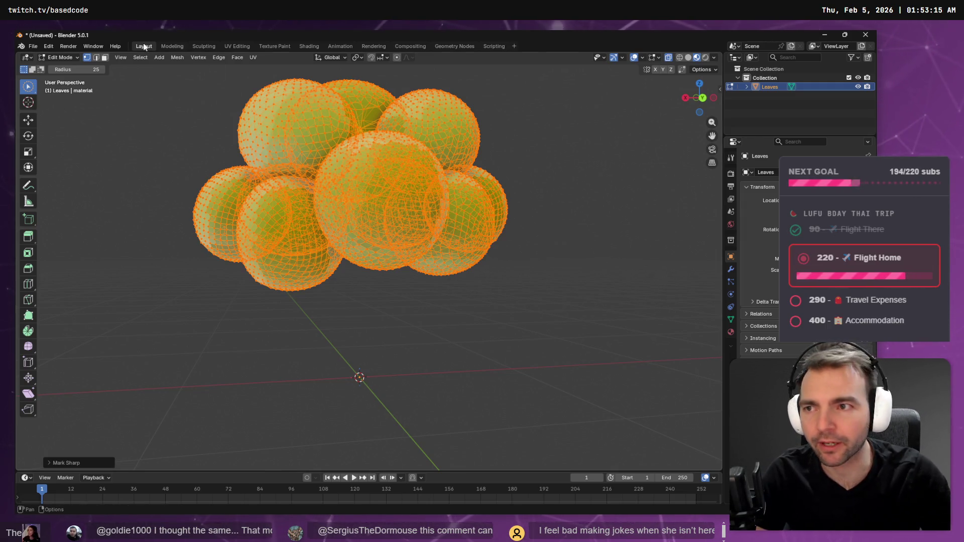
Step: Re-export the smoothed Leaves mesh as Wavefront OBJ over TreeMaple1_Foliage.obj
click(31, 48)
mouse_move(64, 183)
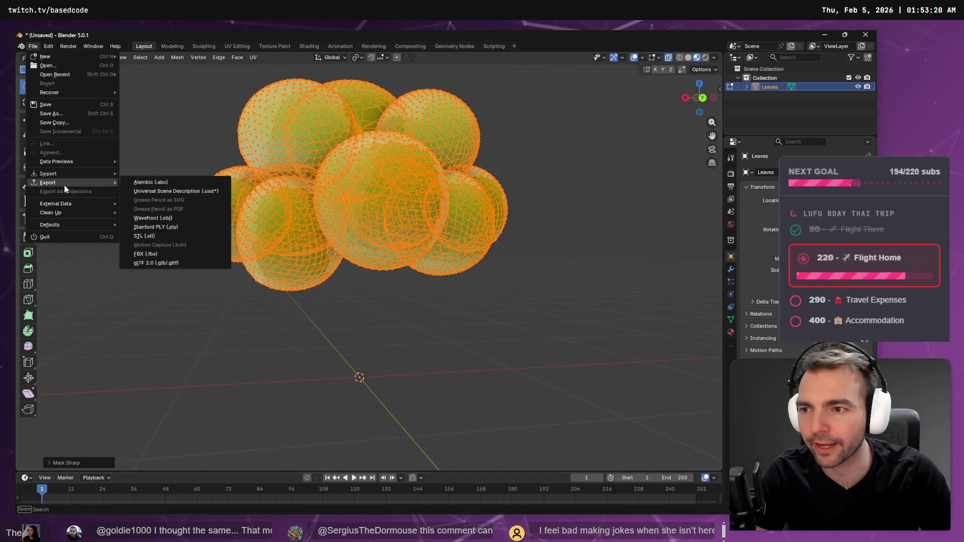
click(173, 216)
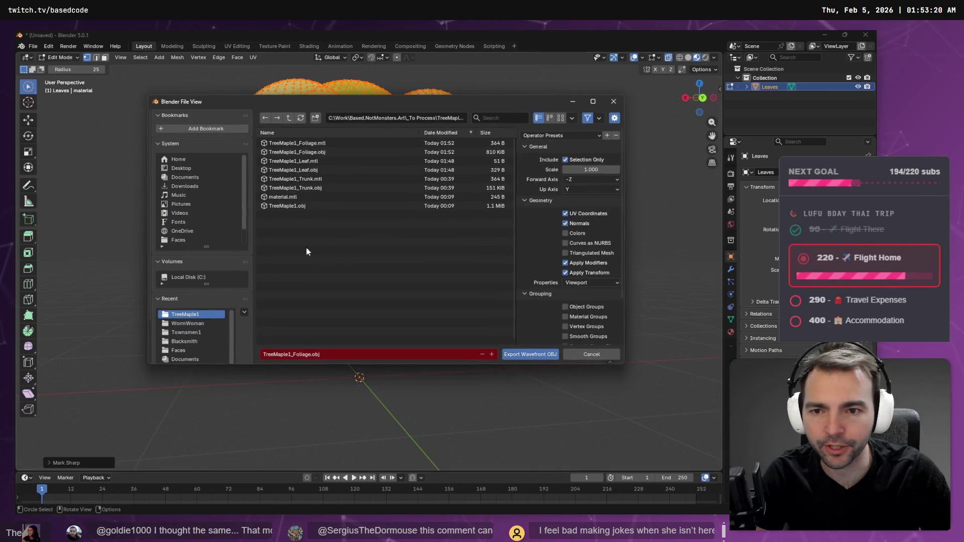
double_click(306, 151)
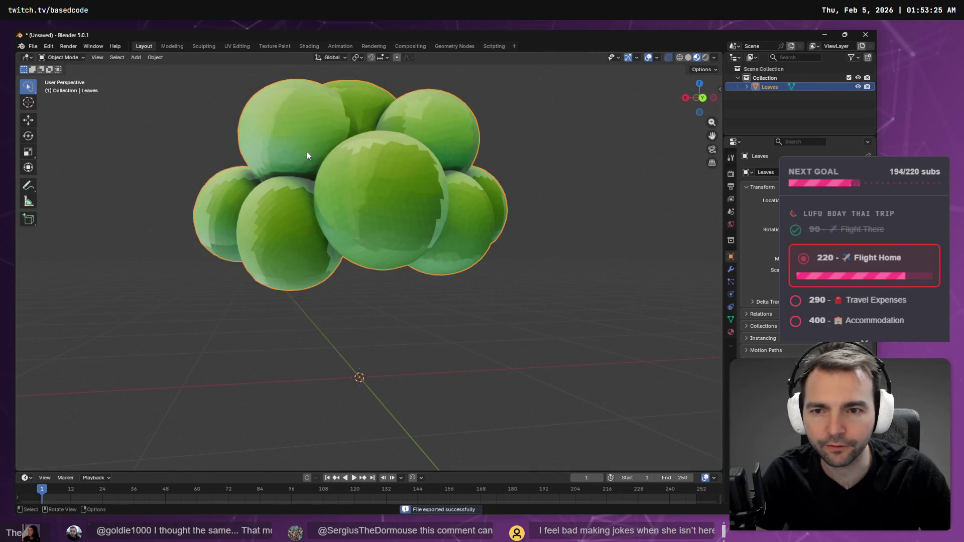
key(alt+Tab)
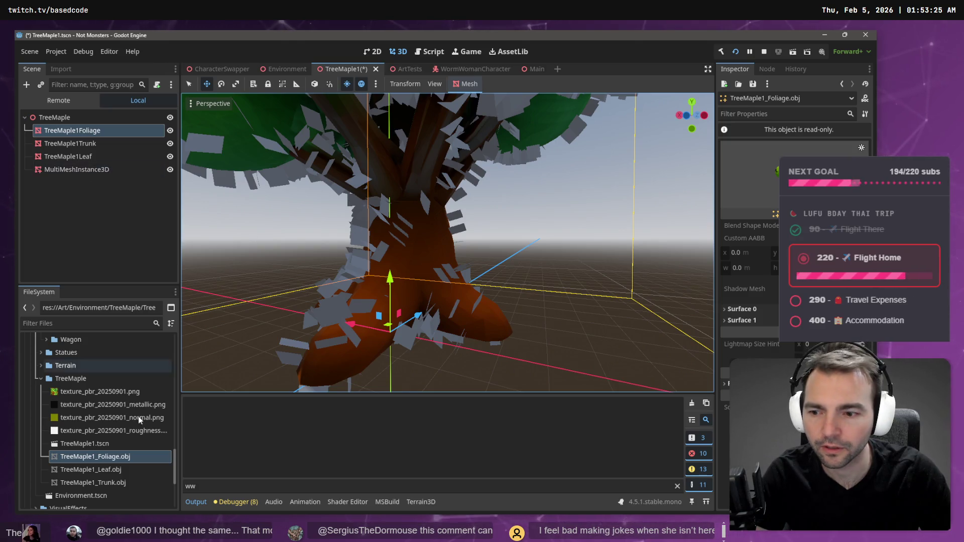
Step: Reimport TreeMaple1_Foliage.obj from the FileSystem context menu, then again from the Import tab
click(95, 444)
click(105, 455)
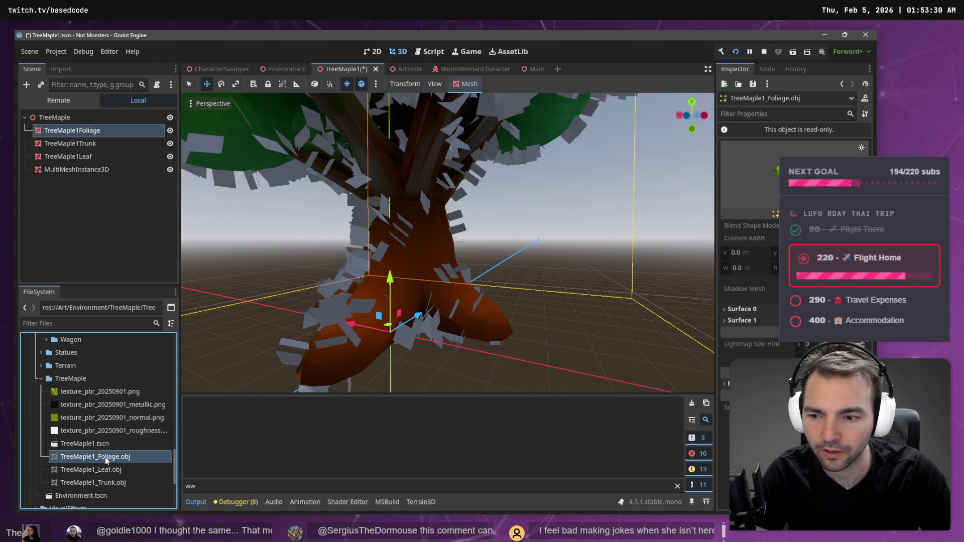
right_click(104, 457)
click(140, 465)
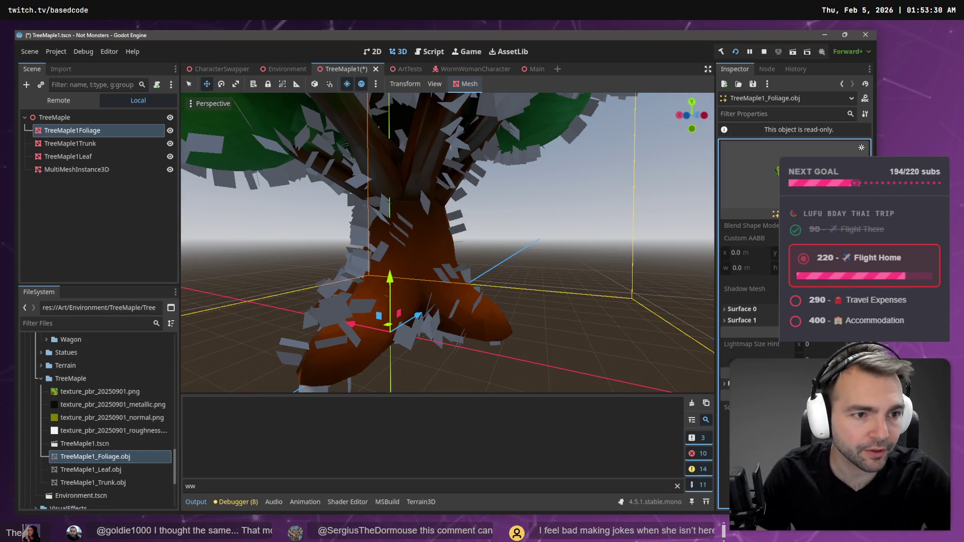
click(77, 457)
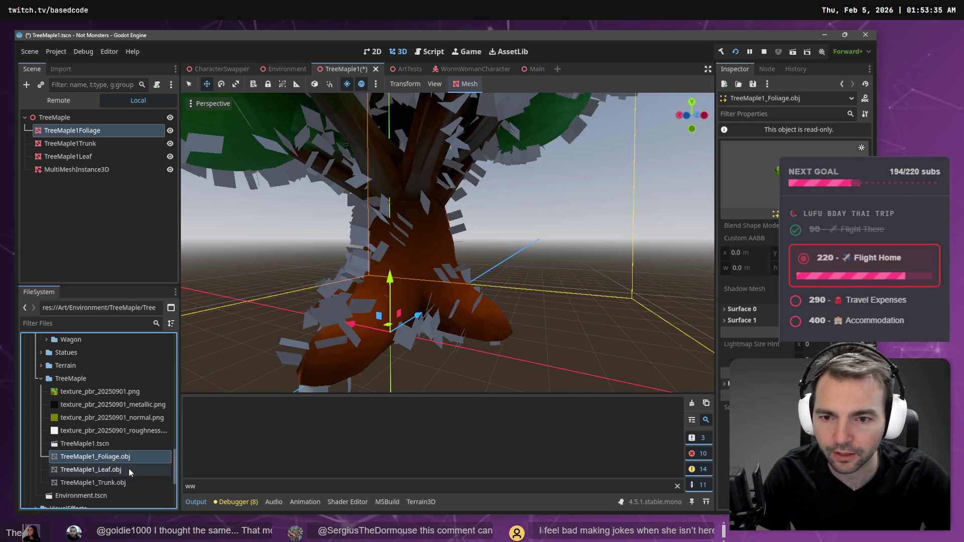
click(61, 69)
click(107, 278)
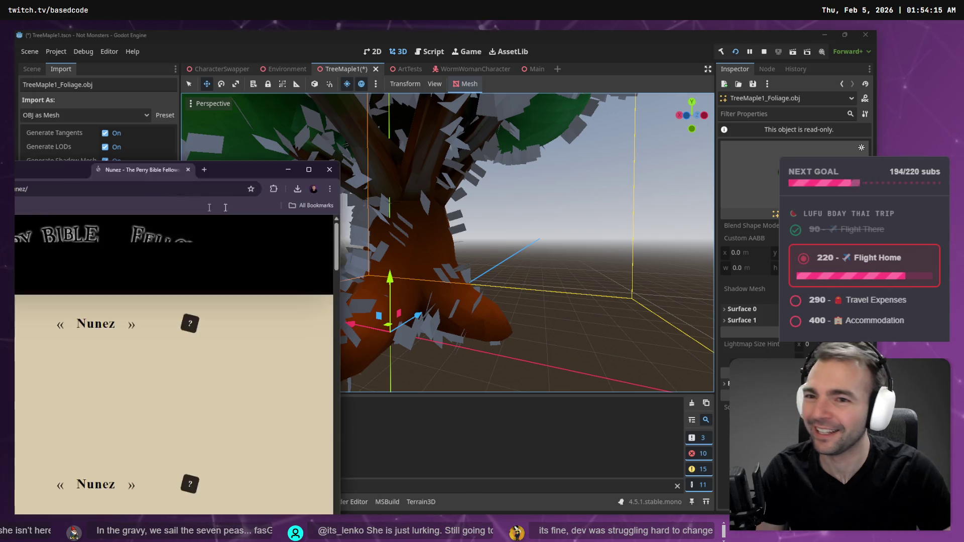
double_click(332, 170)
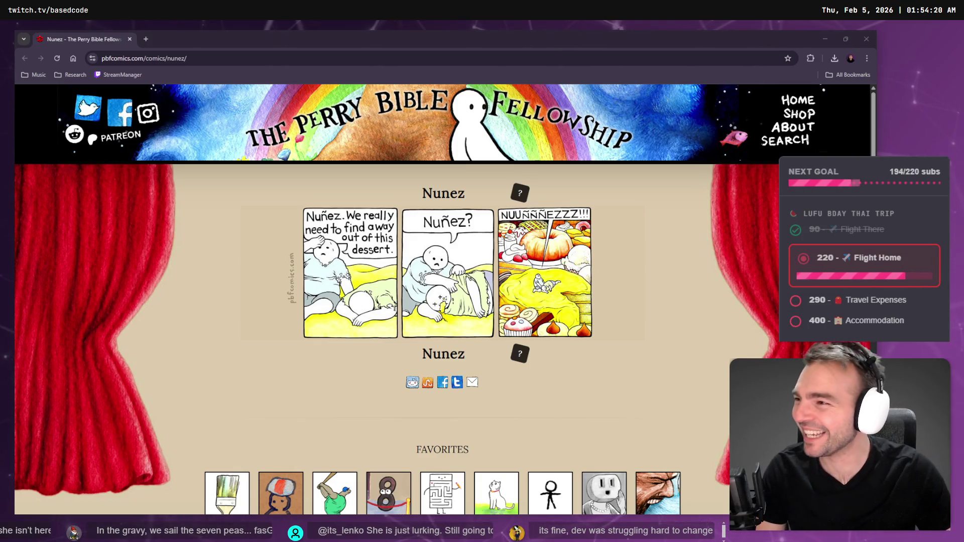
key(ctrl+plus)
key(ctrl+plus)
key(ctrl+plus)
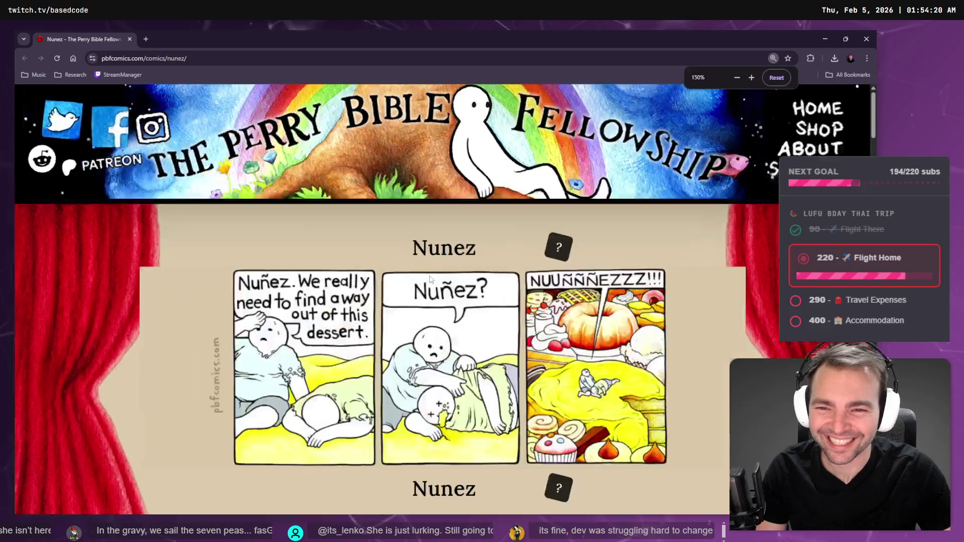
scroll(430, 278, down, 3)
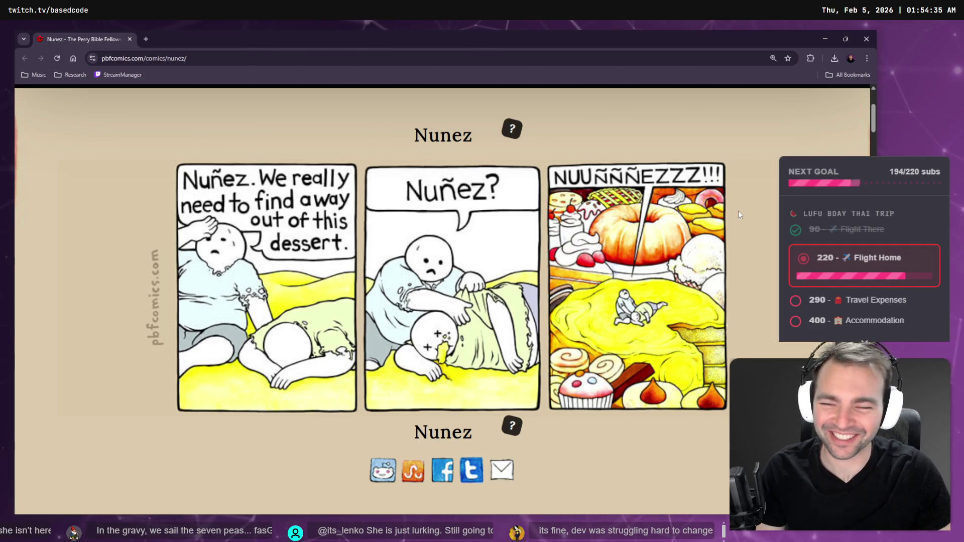
key(alt+Tab)
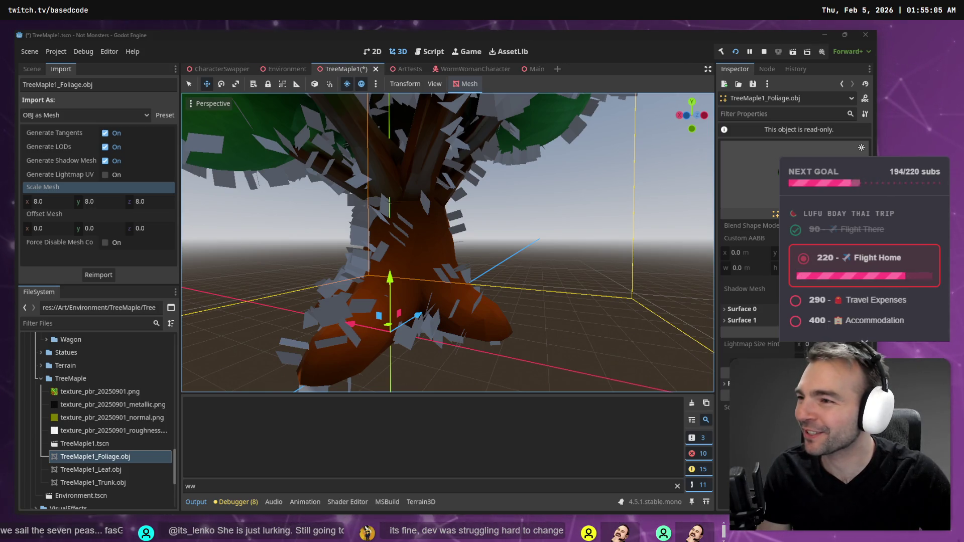
Step: Compare the Scale Mesh of TreeMaple1_Trunk.obj (8.0) with TreeMaple1_Leaf.obj (1.0) in the Import tab
click(553, 157)
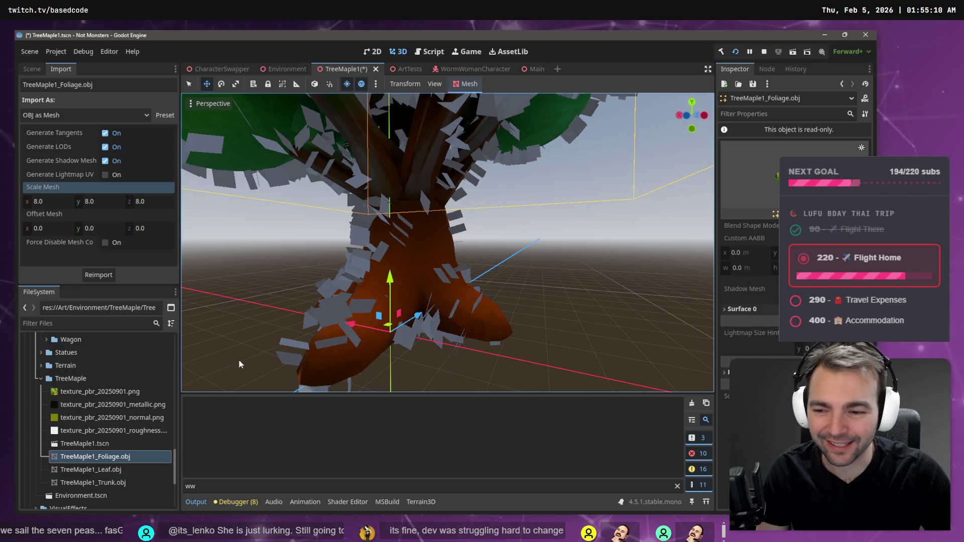
click(117, 444)
click(114, 482)
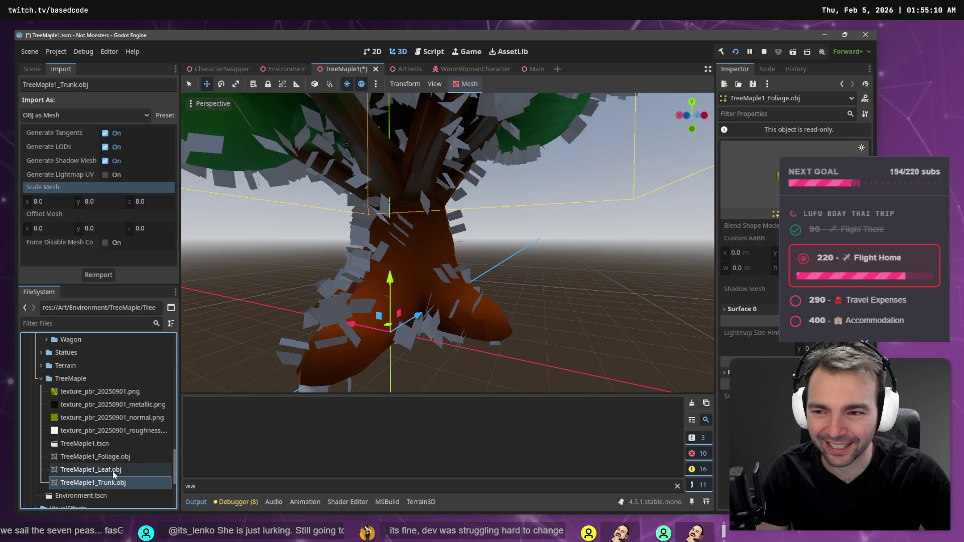
click(113, 470)
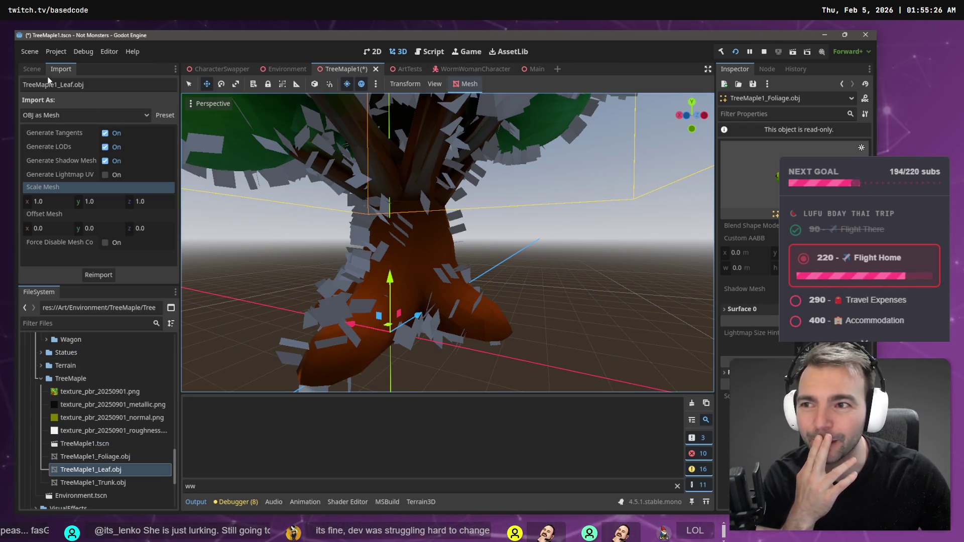
Step: Select the tree's MultiMeshInstance3D node in the Scene tree
click(31, 69)
click(70, 143)
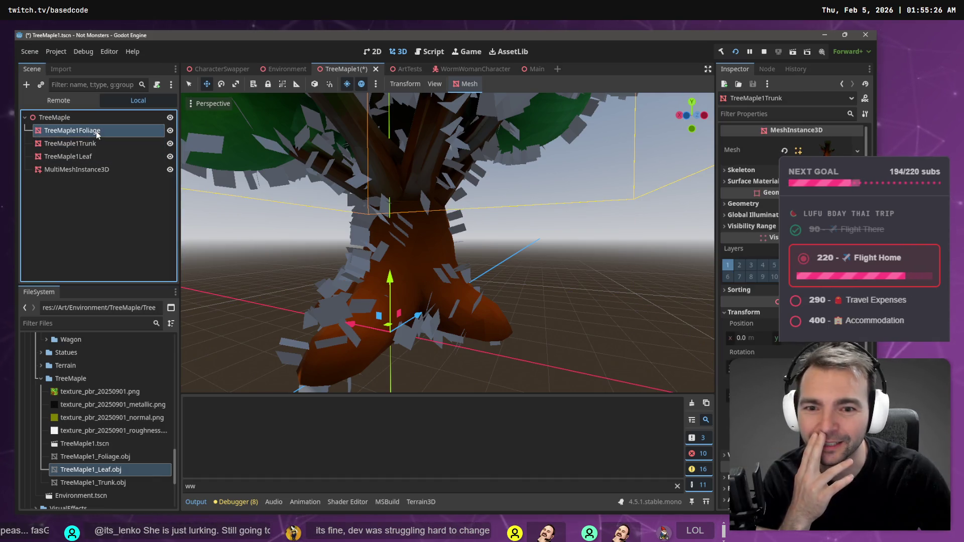
click(110, 146)
click(93, 158)
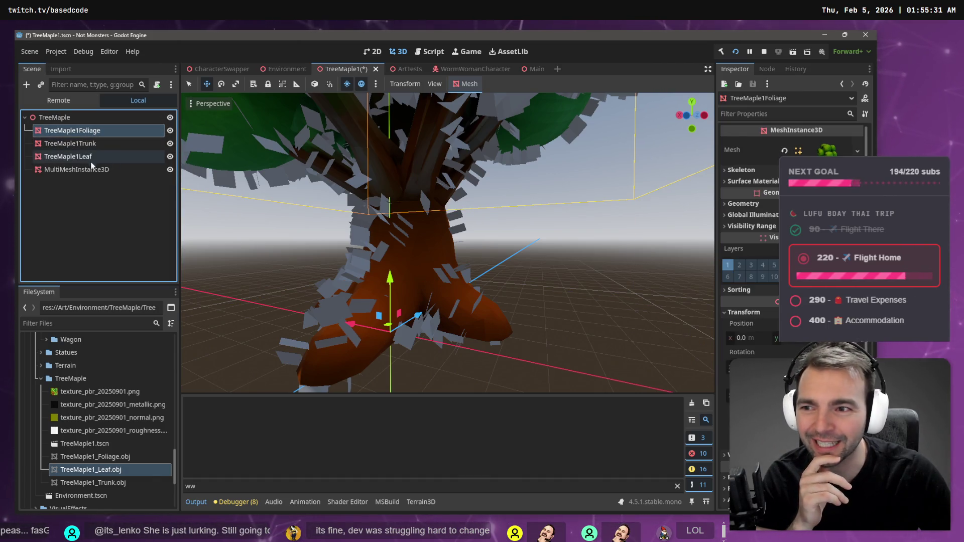
click(91, 169)
Step: Populate the foliage surface with leaf instances via MultiMesh > Populate Surface and save the tree scene
click(477, 83)
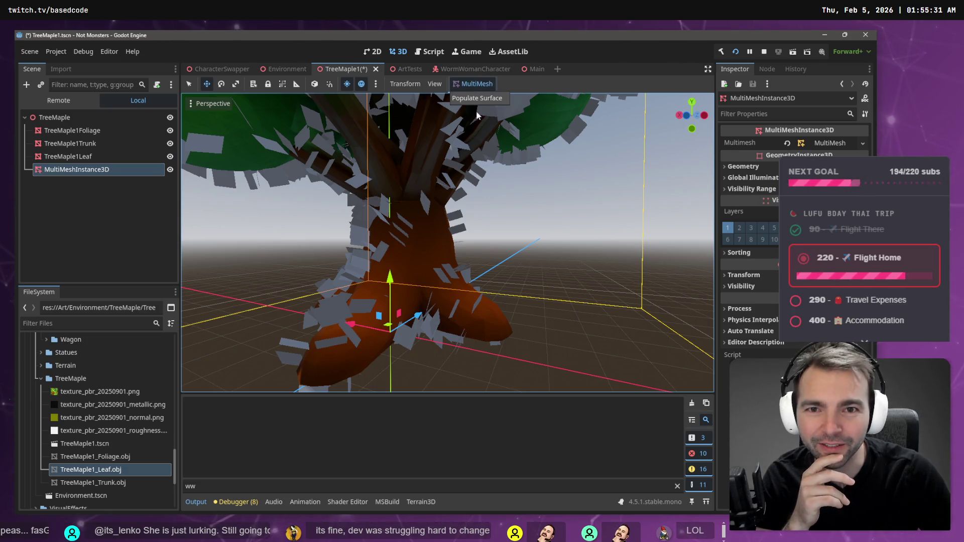
click(479, 98)
click(420, 387)
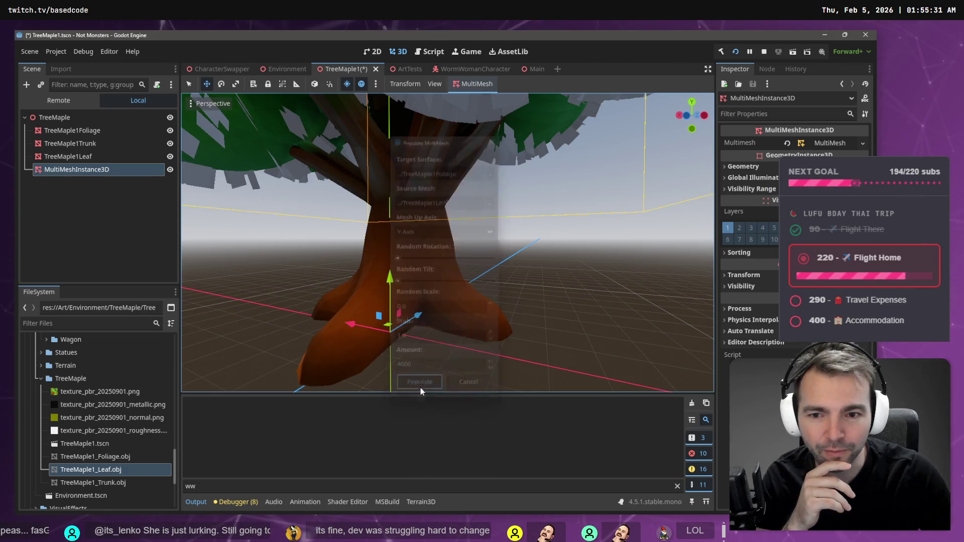
scroll(553, 186, down, 5)
scroll(557, 169, down, 3)
key(ctrl+s)
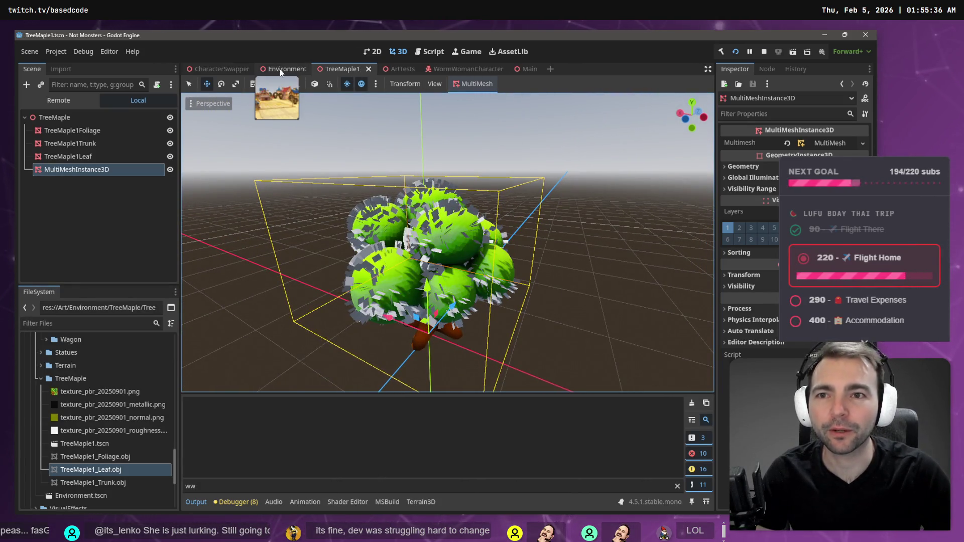
click(283, 69)
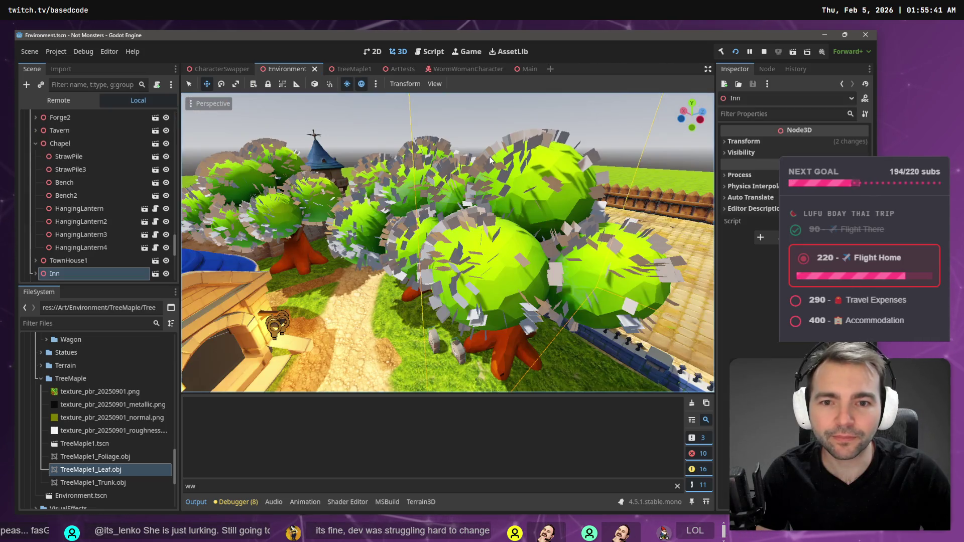
Step: Fly around the Environment scene to view the maples by the chapel and graveyard
key(s)
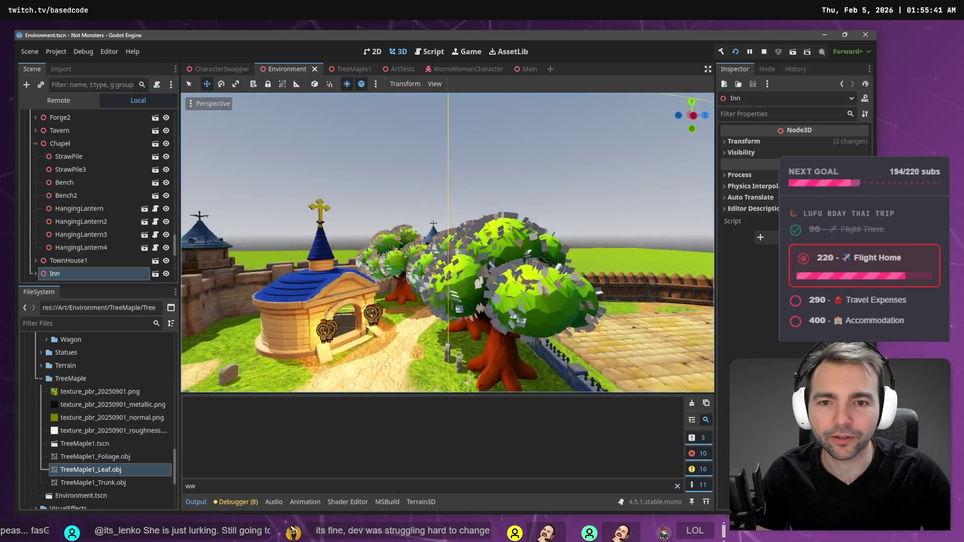
key(w)
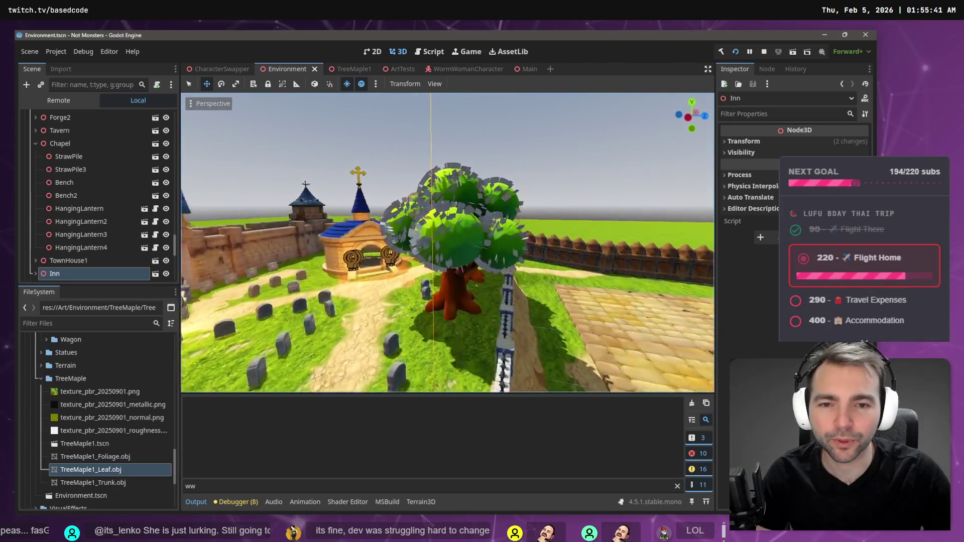
key(s)
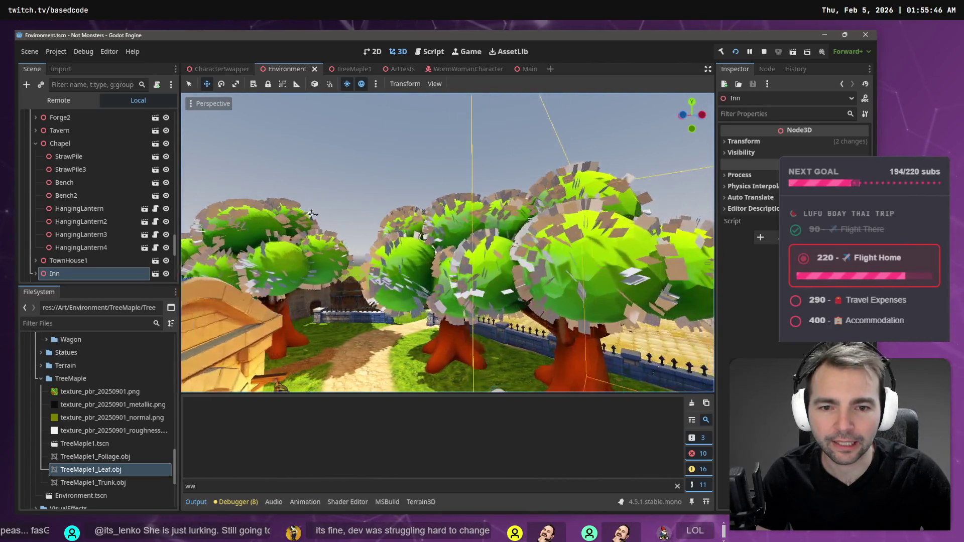
key(s)
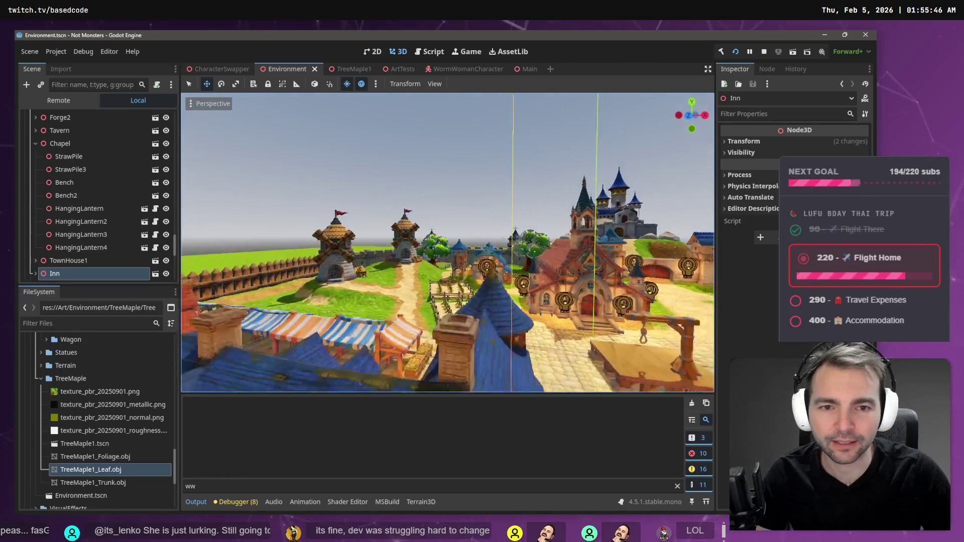
key(w)
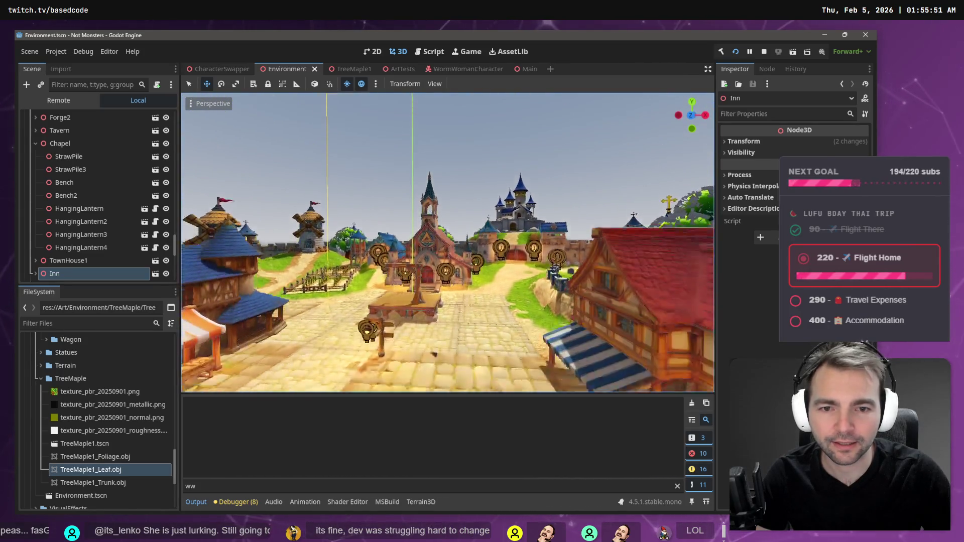
key(s)
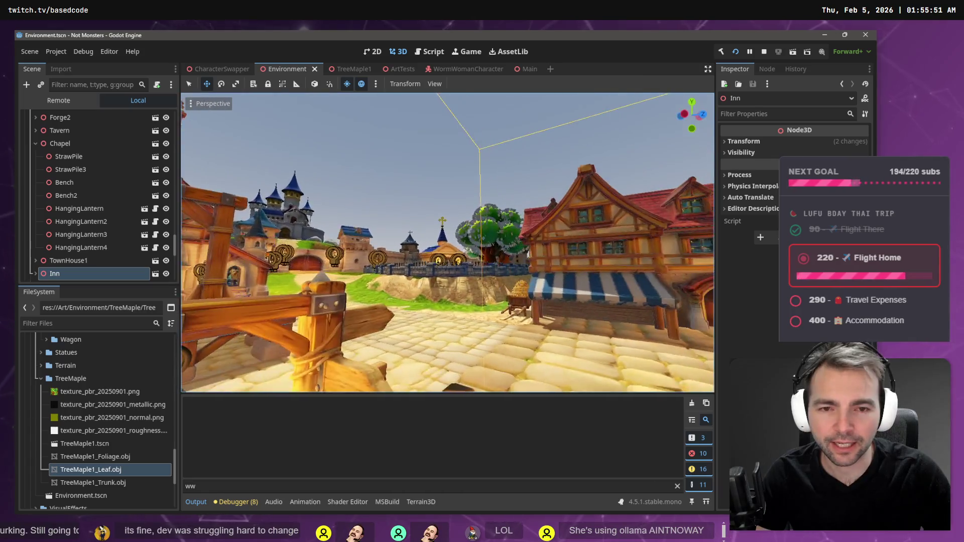
key(w)
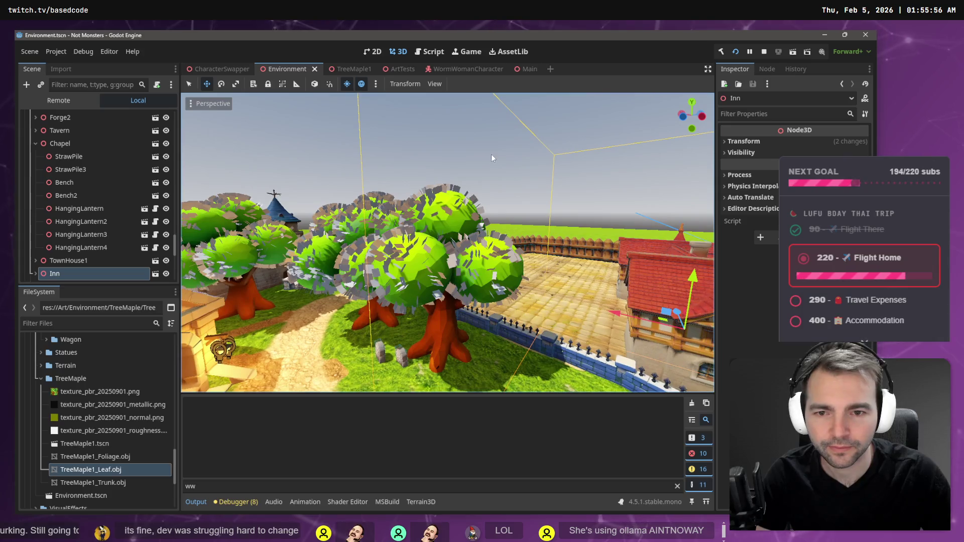
Step: Deselect the Inn and capture a screenshot of the village maple trees
click(458, 138)
key(Print)
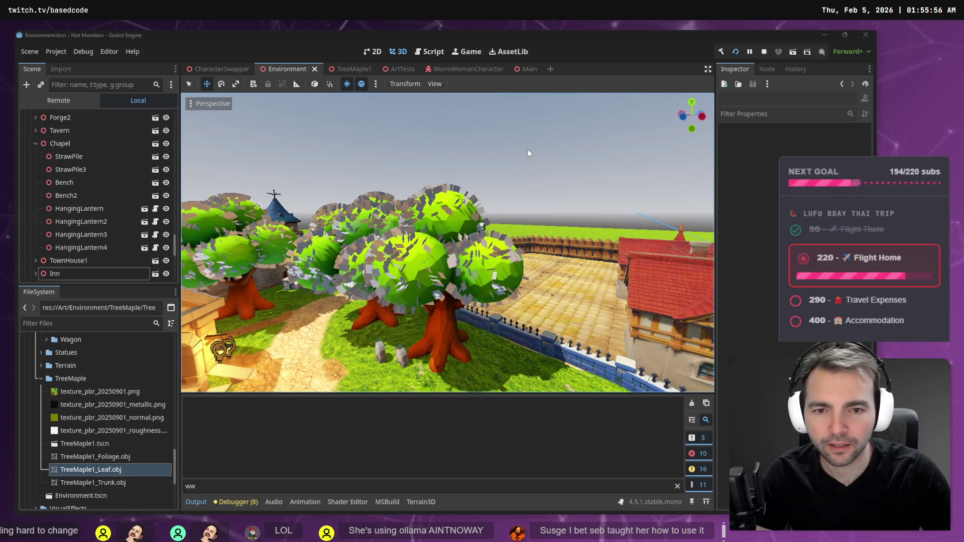
mouse_move(534, 152)
mouse_down()
mouse_move(274, 381)
mouse_move(282, 387)
mouse_up()
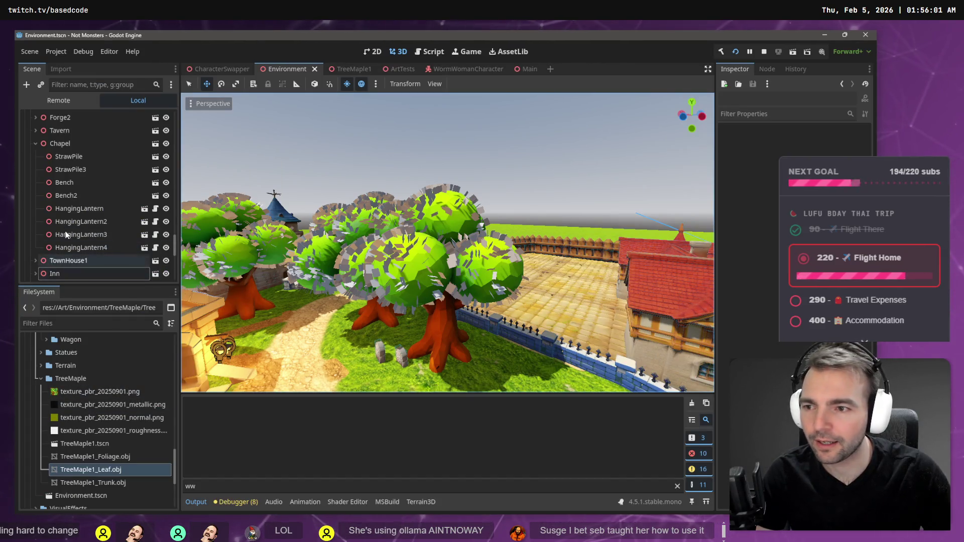
click(345, 70)
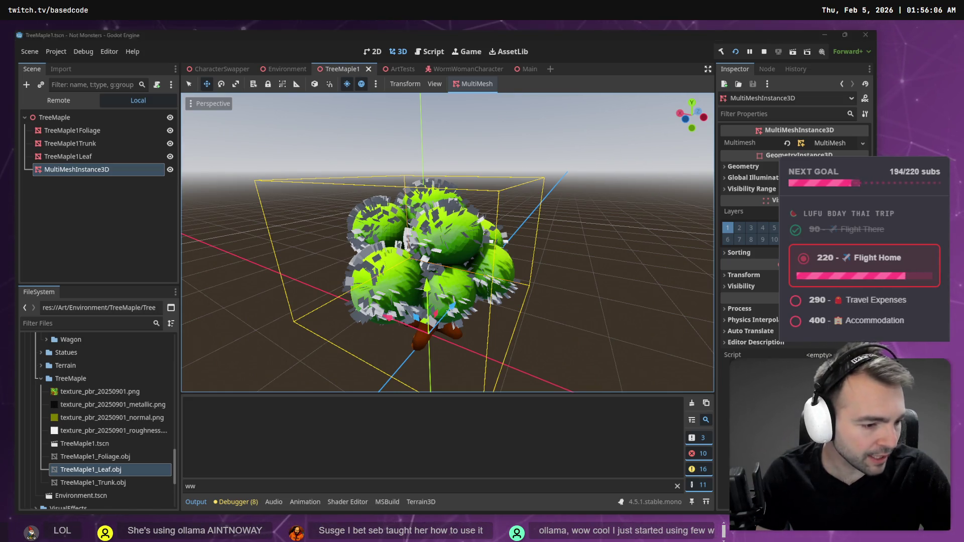
Step: Bring VS Code forward, open the Codex assistant panel and widen it
key(alt+Tab)
click(44, 40)
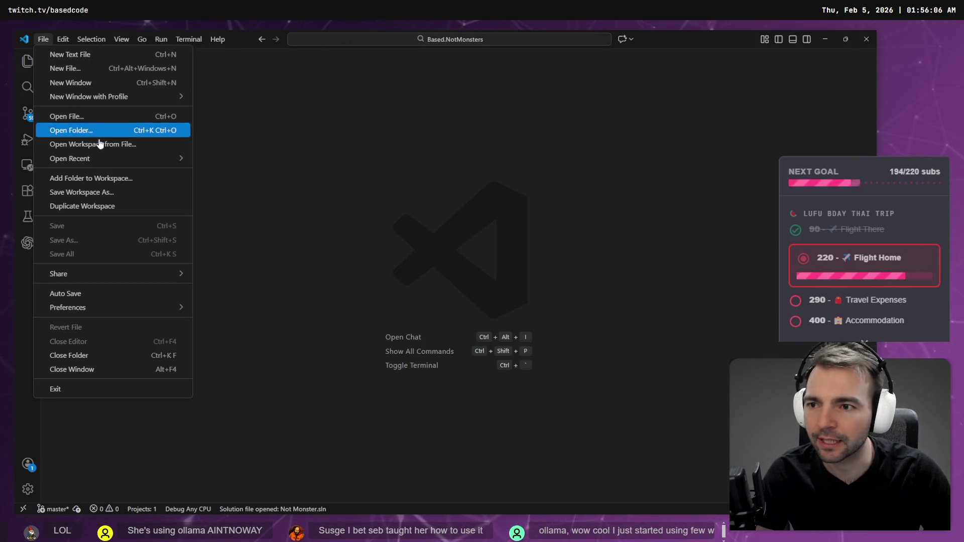
mouse_move(107, 166)
click(295, 177)
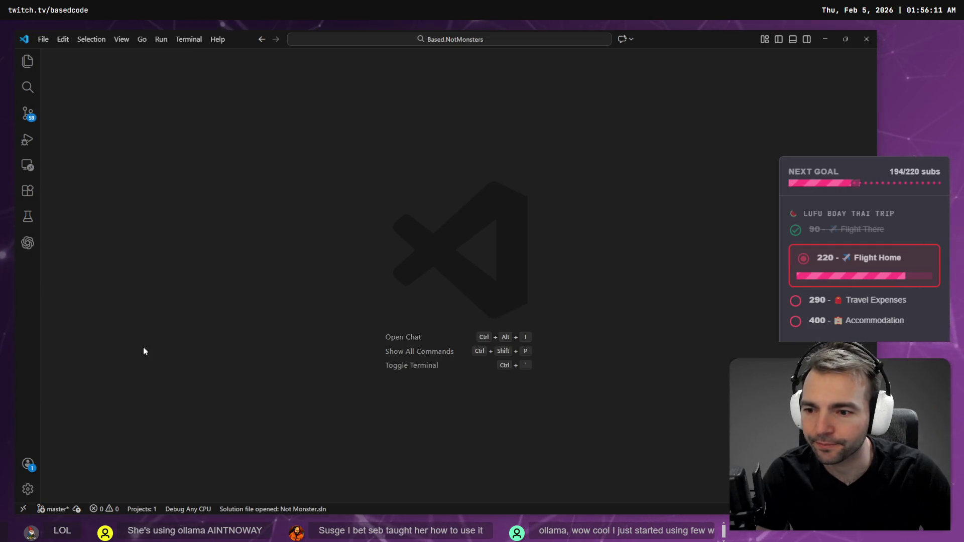
click(31, 244)
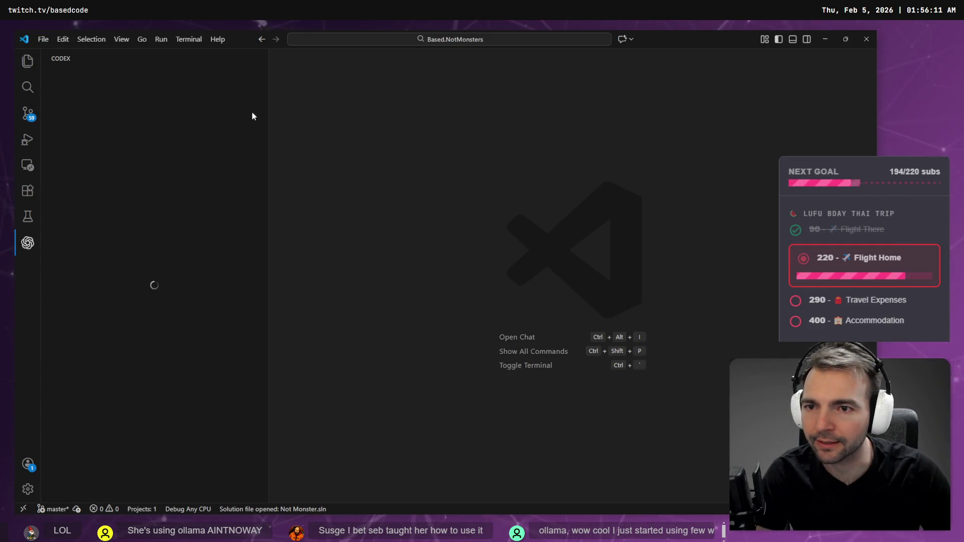
drag(273, 108, 359, 123)
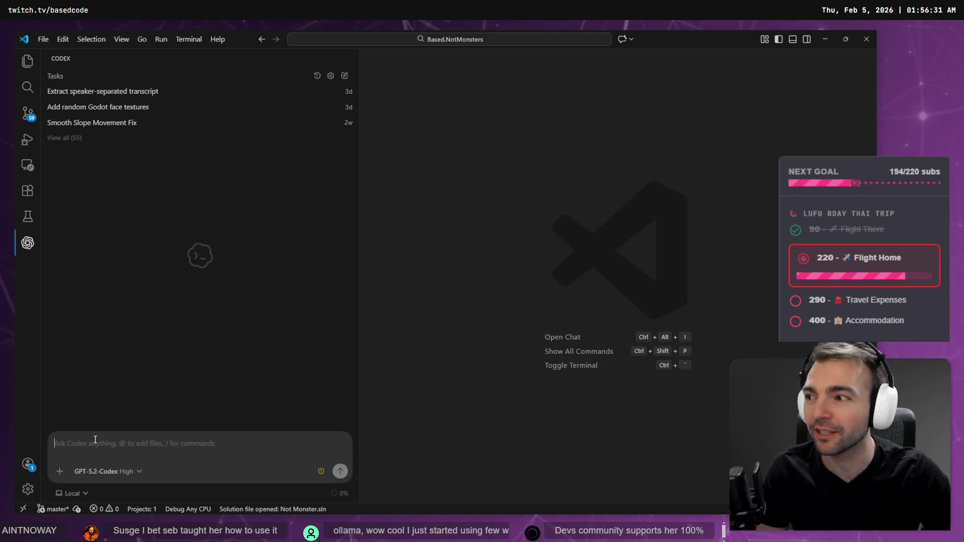
Step: Paste the village screenshot into Codex and snip Godot's Scene tree as a second attachment
key(ctrl+v)
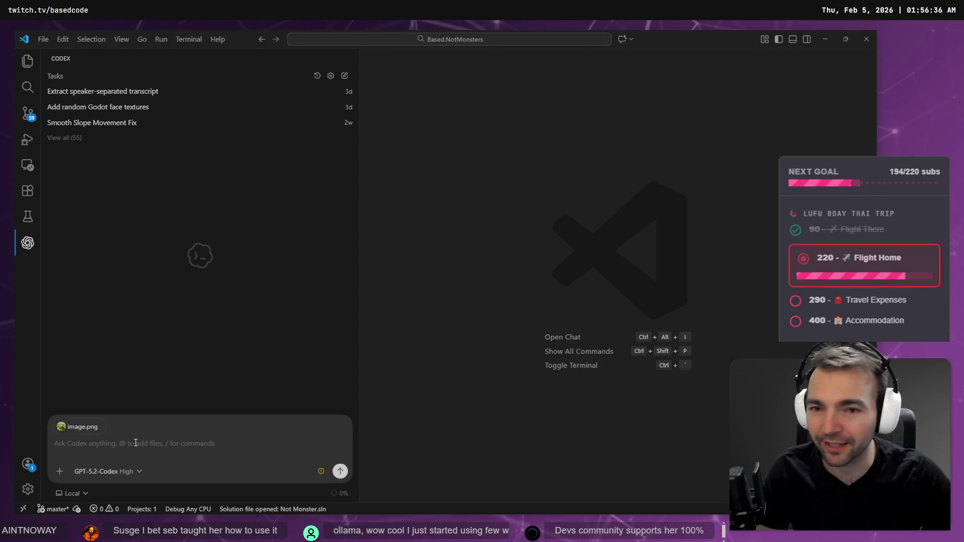
key(alt+Tab)
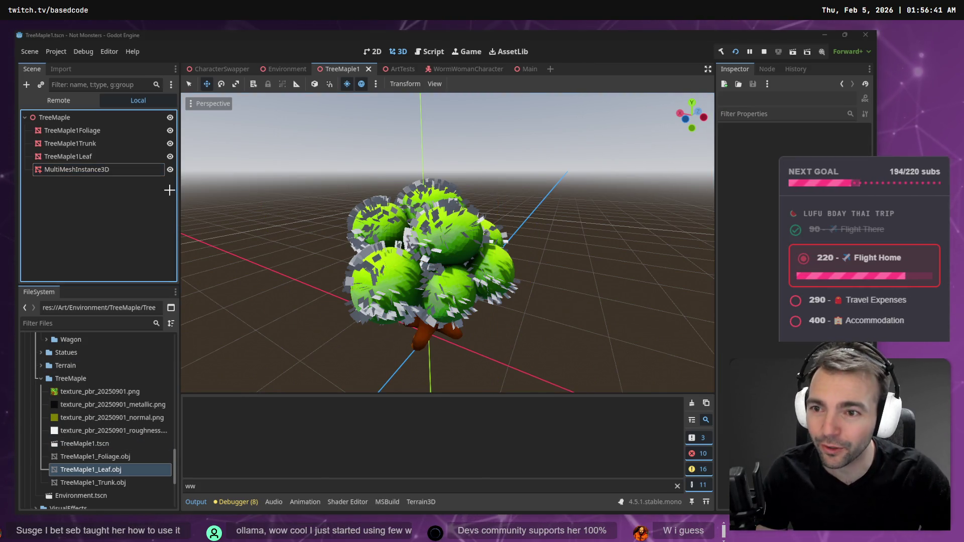
key(super+shift+s)
drag(176, 179, 21, 112)
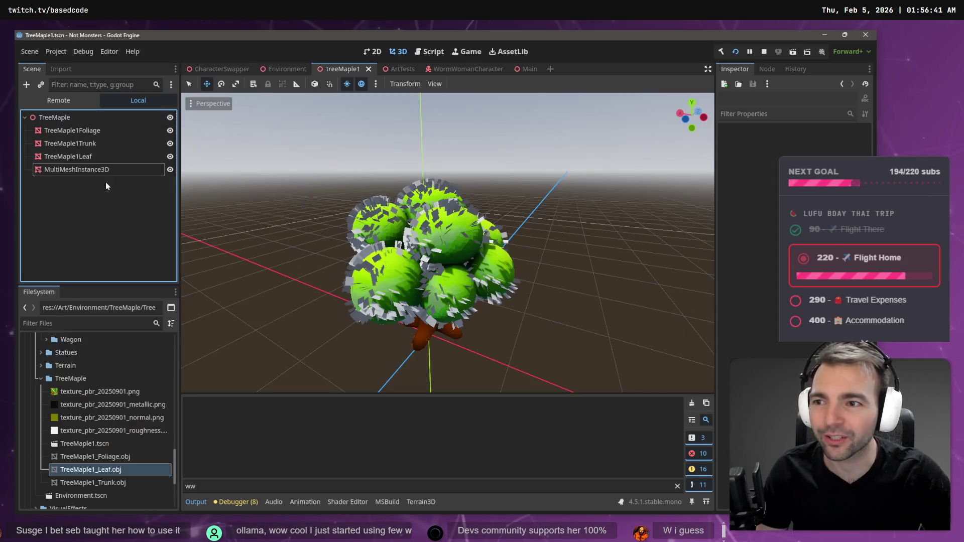
key(alt+Tab)
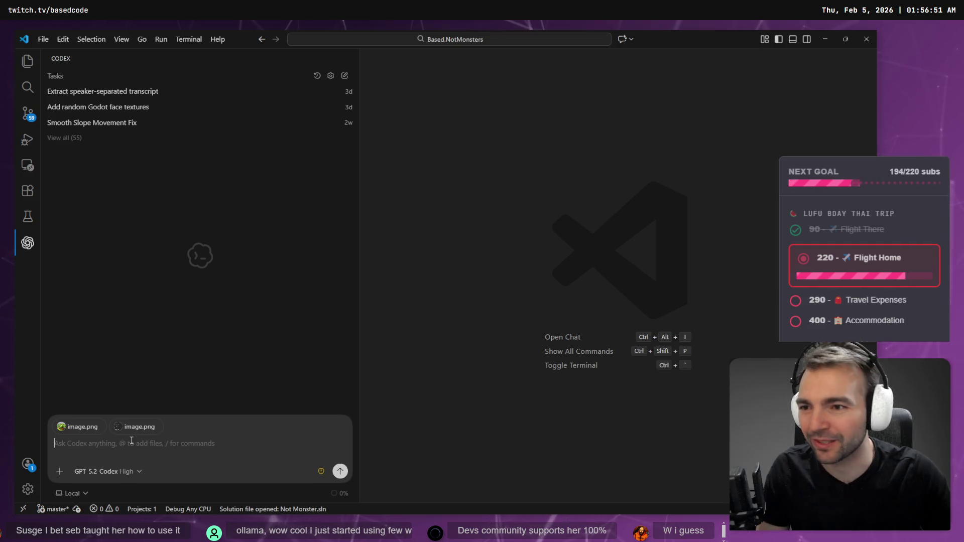
Step: Begin dictating the request about the multimesh covering the tree with quad meshes
key(Escape)
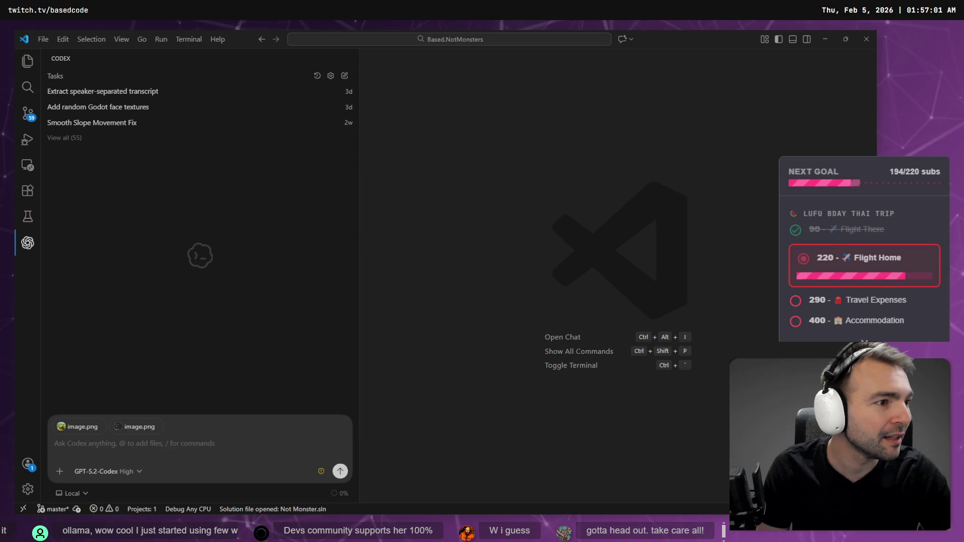
mouse_move(137, 438)
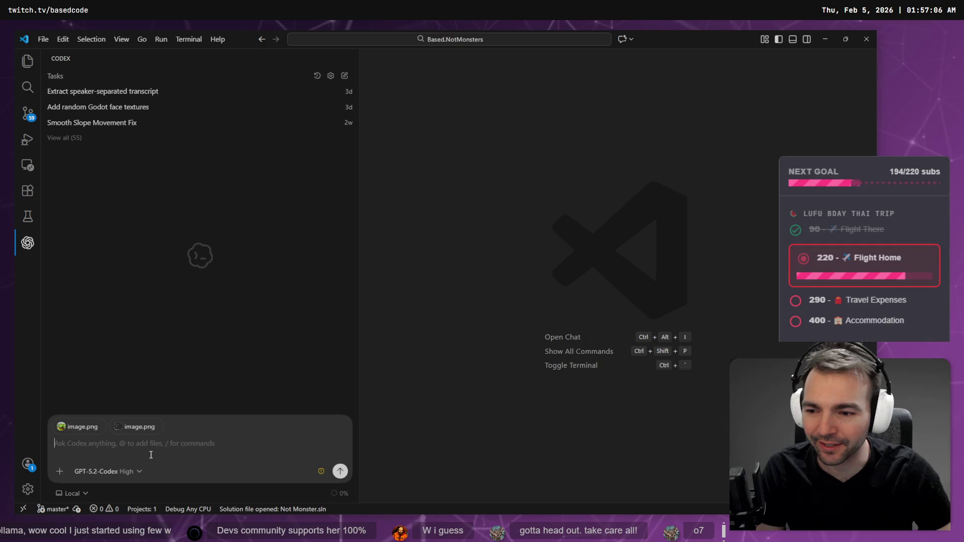
key(super+h)
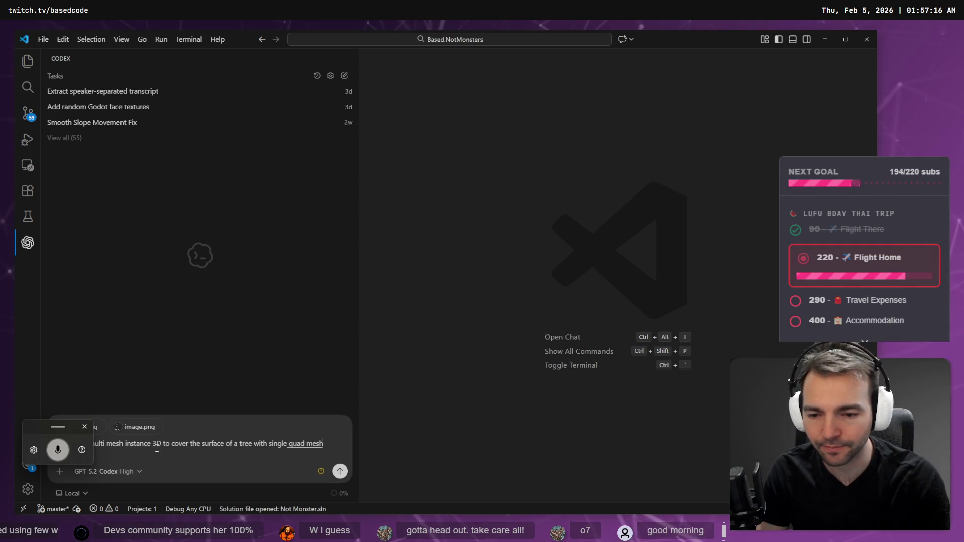
Step: Snip the Blender leaf plane, then dictate and send the wind-blown leaf shader request to Codex
key(super+h)
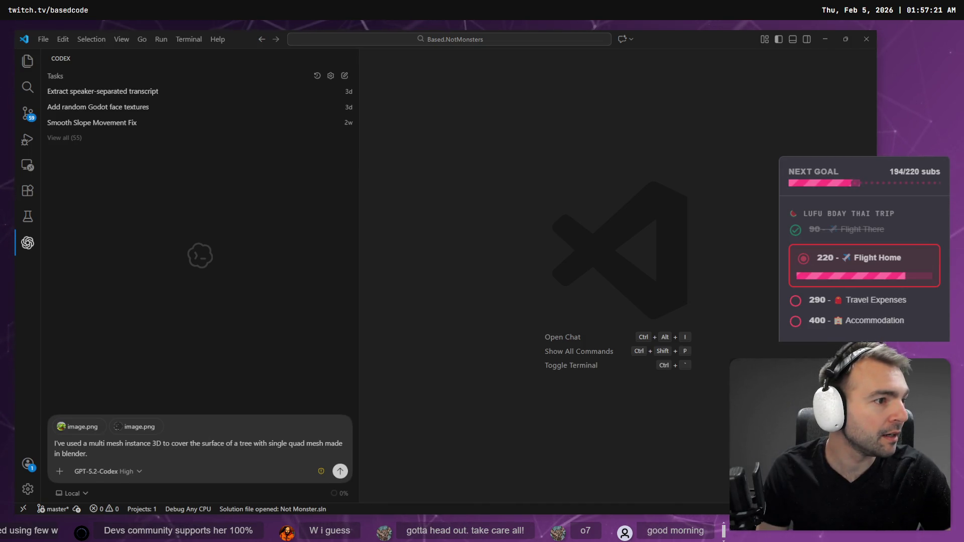
key(alt+Tab)
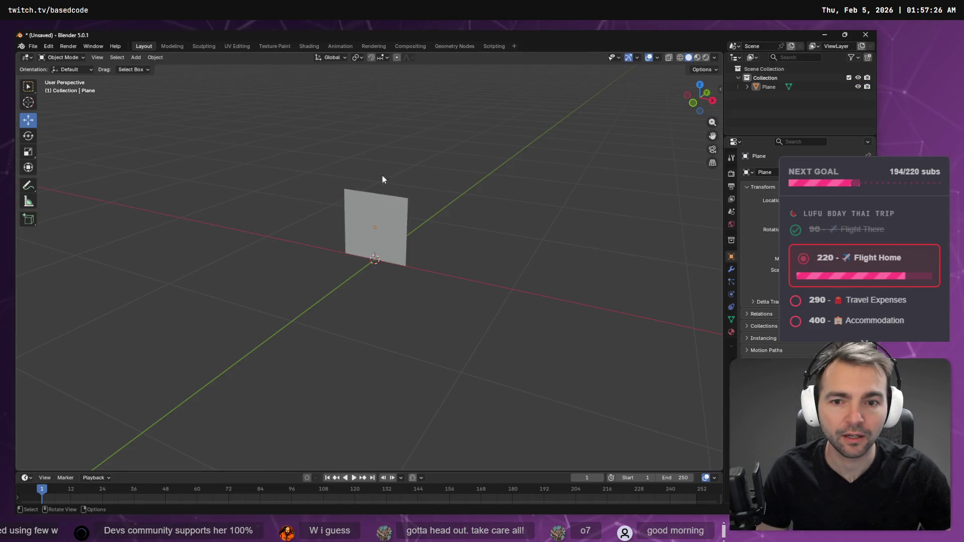
key(Print)
mouse_move(295, 136)
mouse_down()
mouse_move(553, 357)
mouse_move(486, 308)
mouse_move(439, 294)
mouse_move(446, 303)
mouse_up()
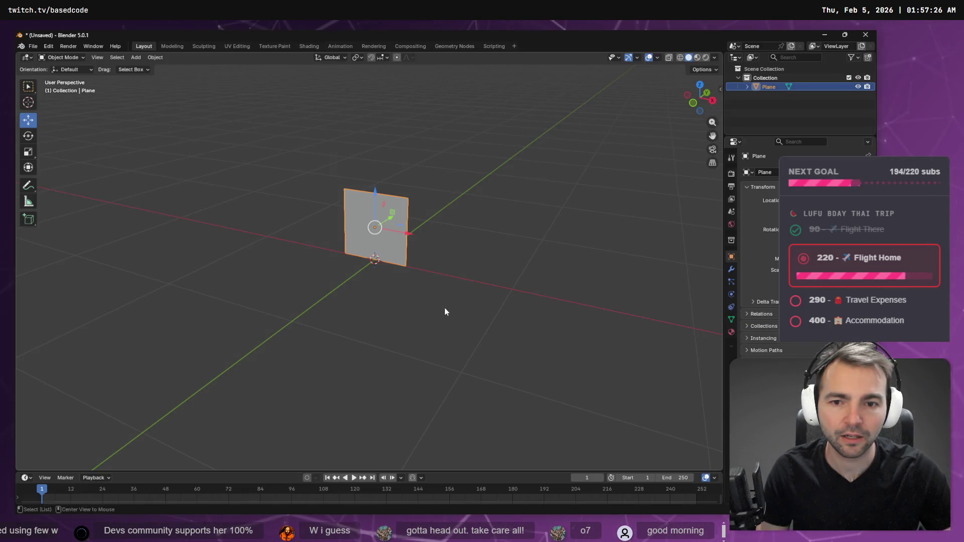
key(alt+Tab)
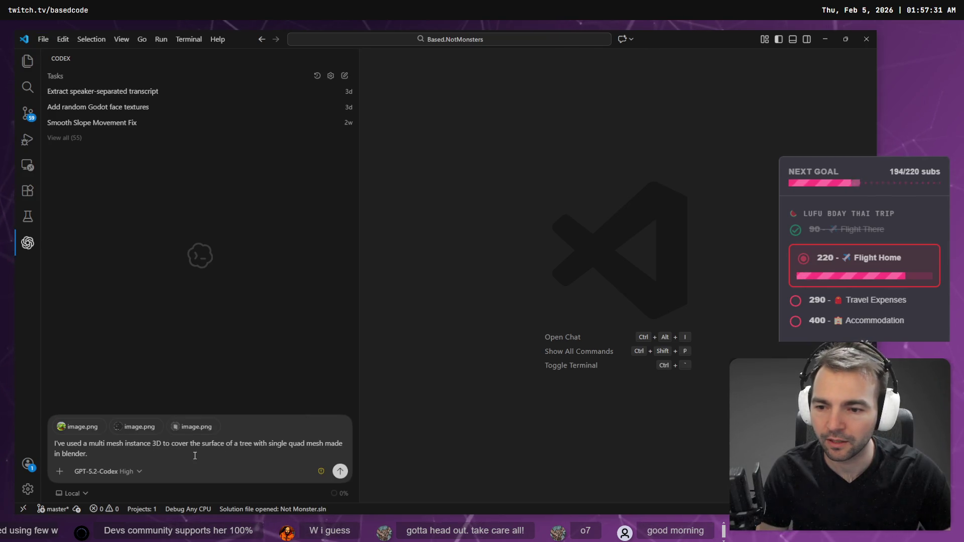
key(super+h)
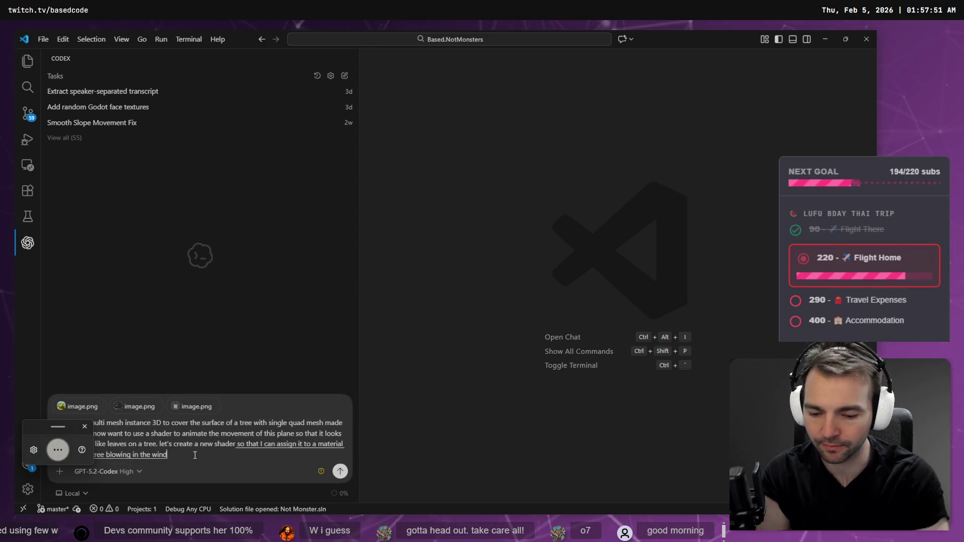
key(Return)
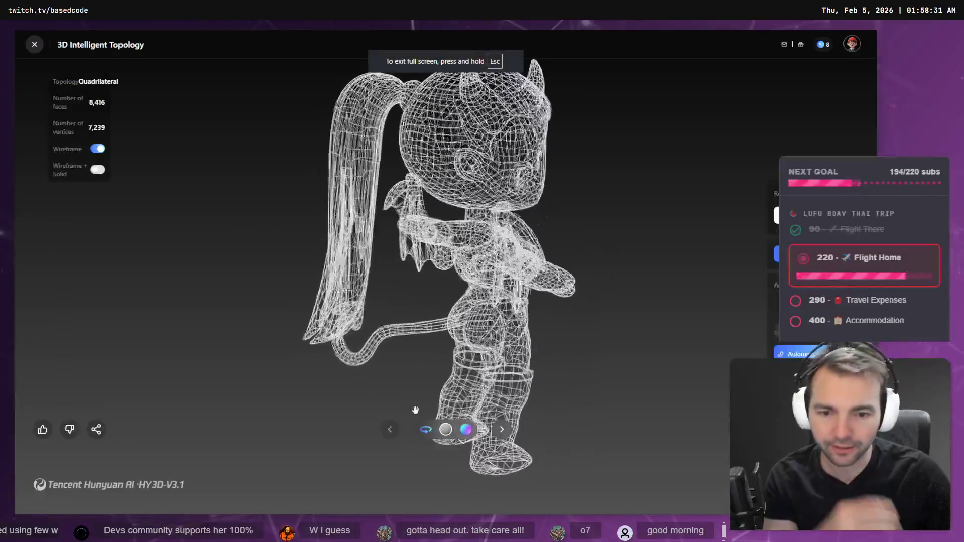
Step: Toggle the Wireframe + Solid display to view the character as a plain solid mesh
click(96, 170)
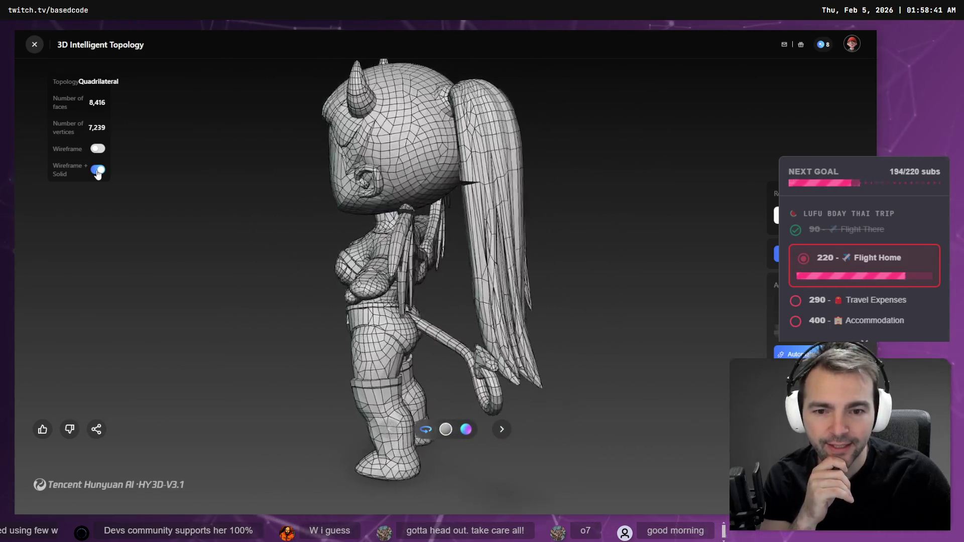
click(98, 171)
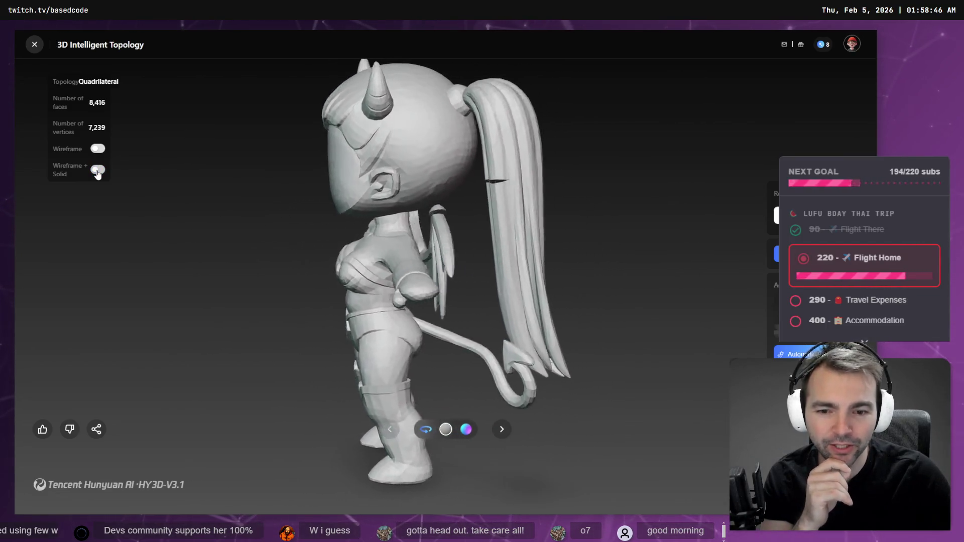
click(98, 171)
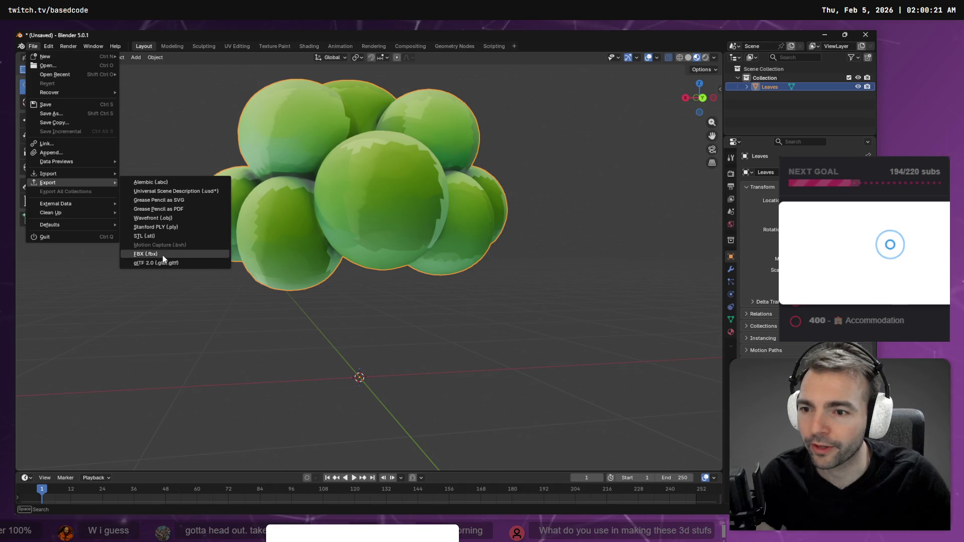
Step: Export the Leaves mesh as OBJ over TreeMaple1_Foliage.obj in Art\Environment\TreeMaple
click(165, 218)
text(TreeMaple1_Foliage.obj)
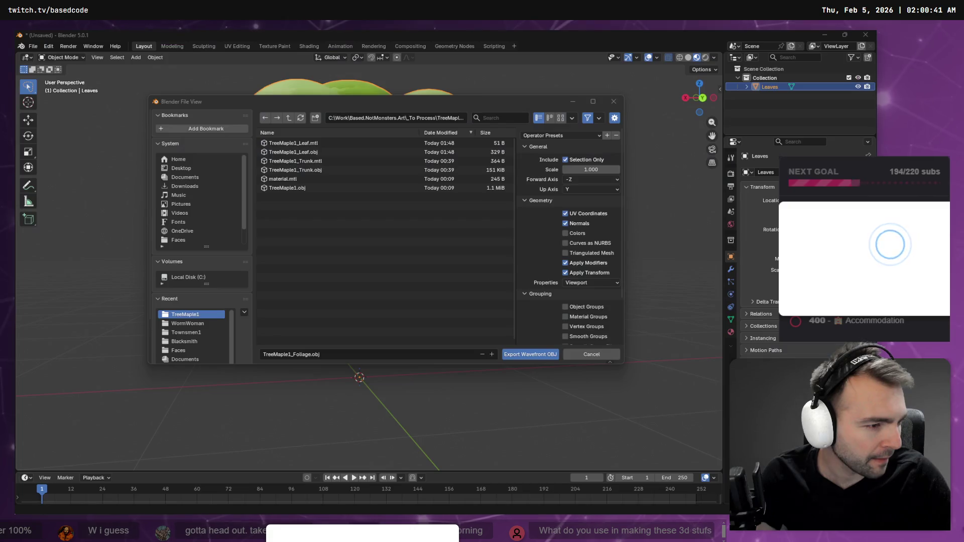
click(359, 118)
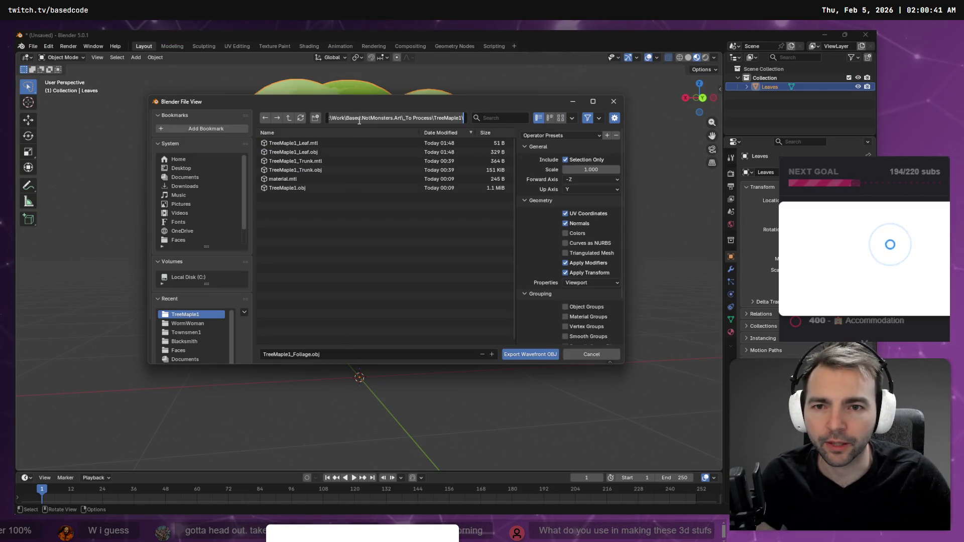
key(ctrl+v)
key(Return)
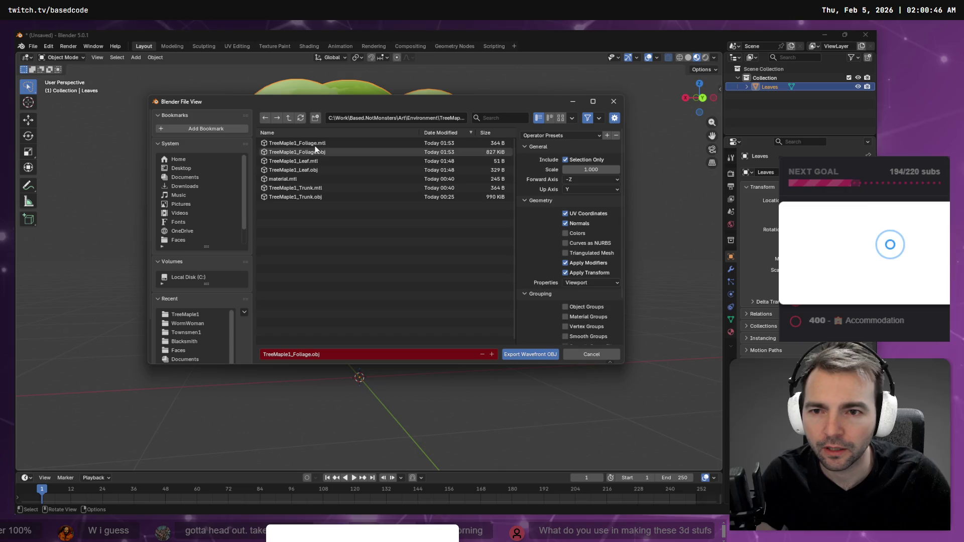
double_click(315, 151)
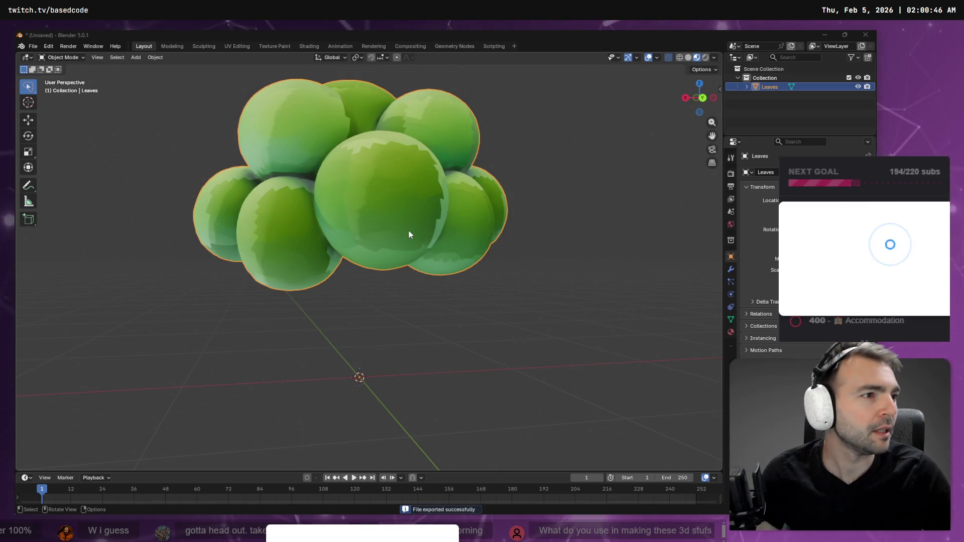
key(alt+Tab)
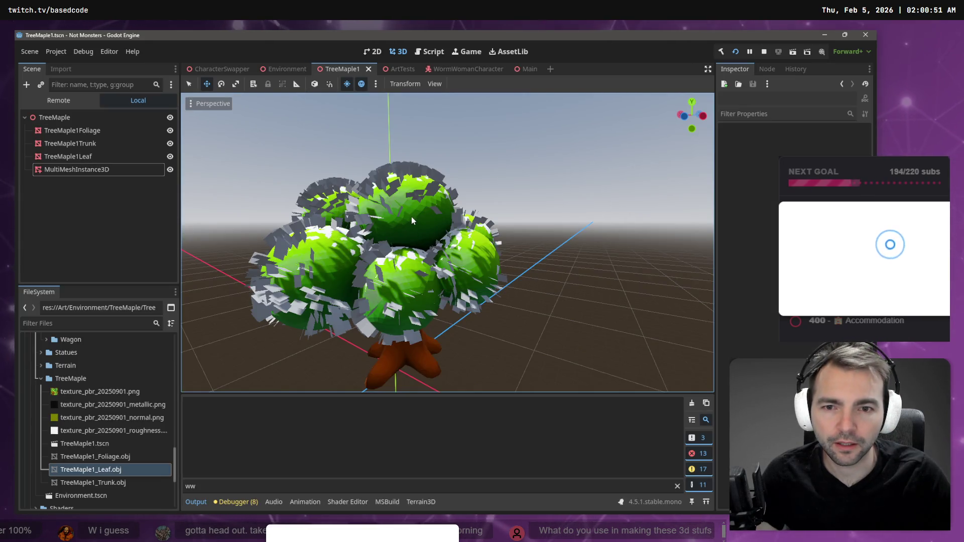
Step: Inspect the TreeMaple1Trunk and TreeMaple1Foliage nodes in Godot, then return to Blender
click(72, 144)
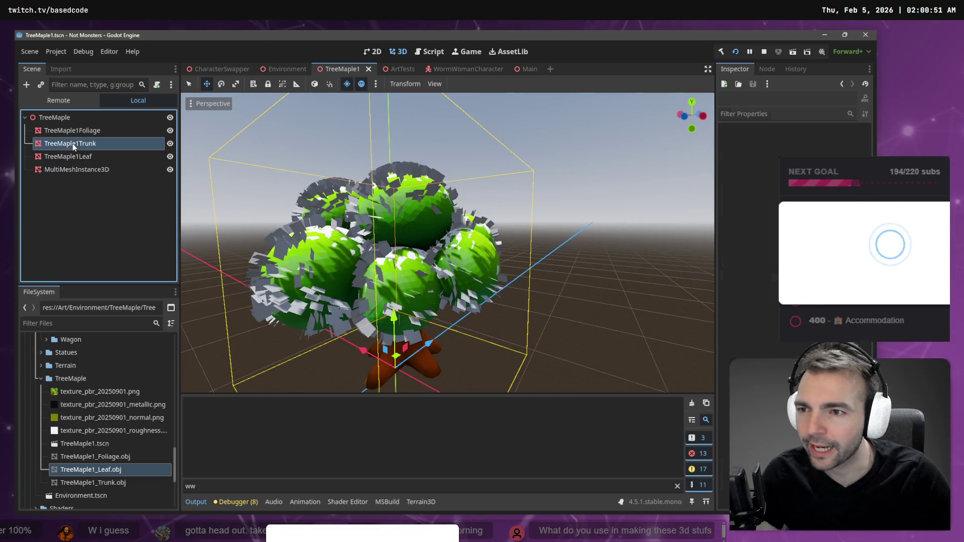
click(82, 131)
click(70, 143)
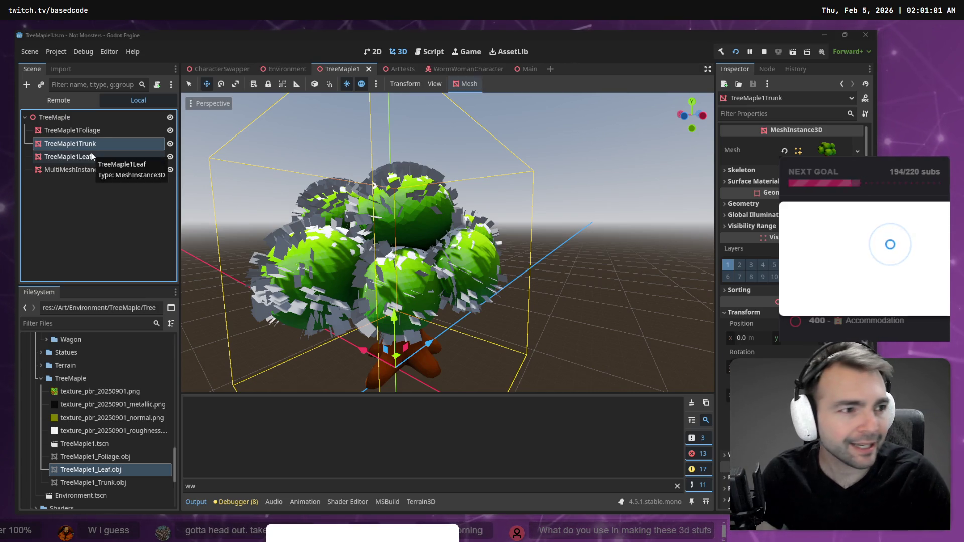
key(alt+Tab)
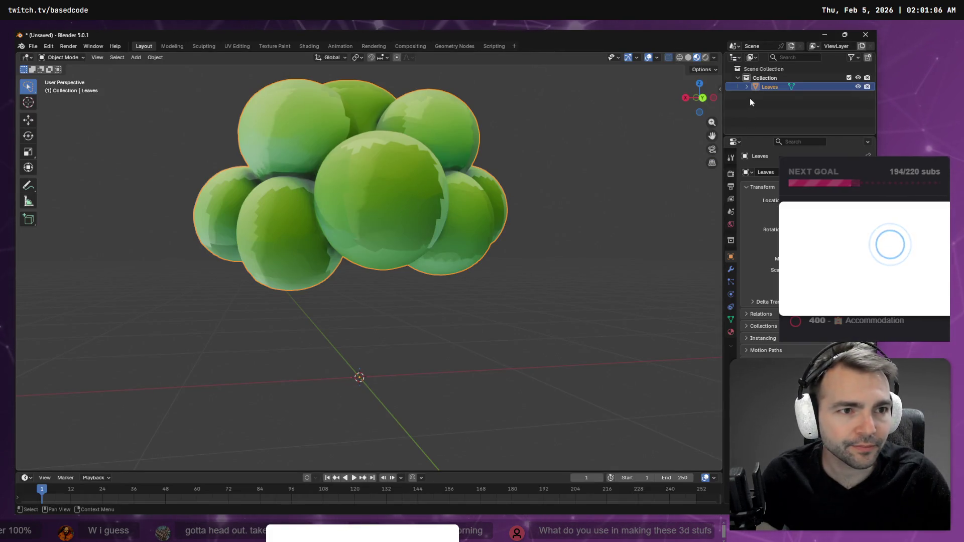
Step: Undo until the Trunk returns, export it over TreeMaple1_Trunk.obj, and check the file in Godot
key(Tab)
key(Tab)
key(Tab)
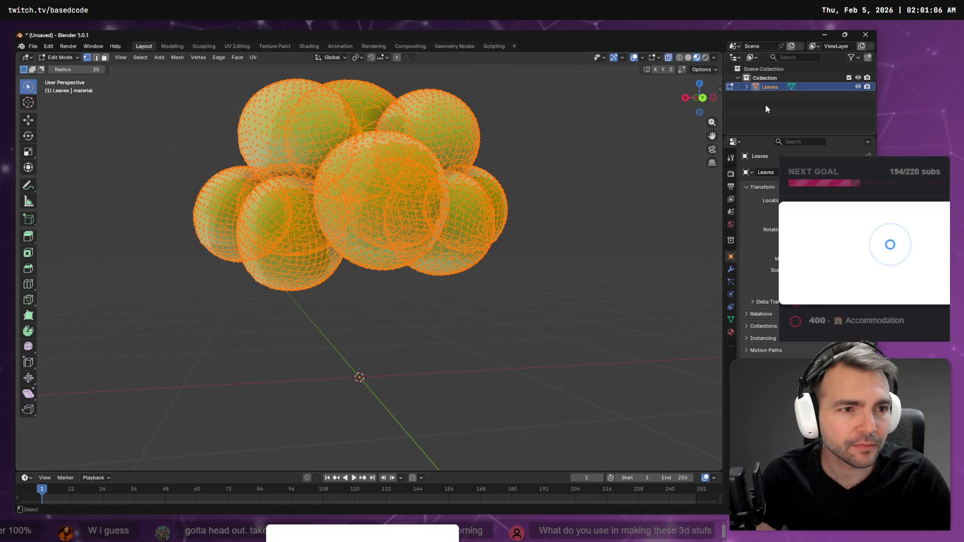
key(ctrl+z)
key(ctrl+z)
key(ctrl+z)
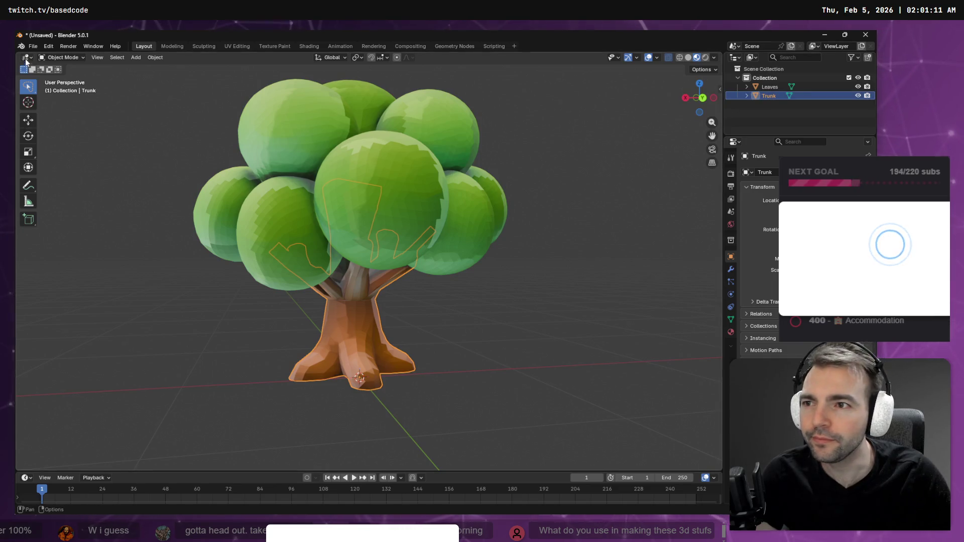
click(33, 46)
mouse_move(50, 183)
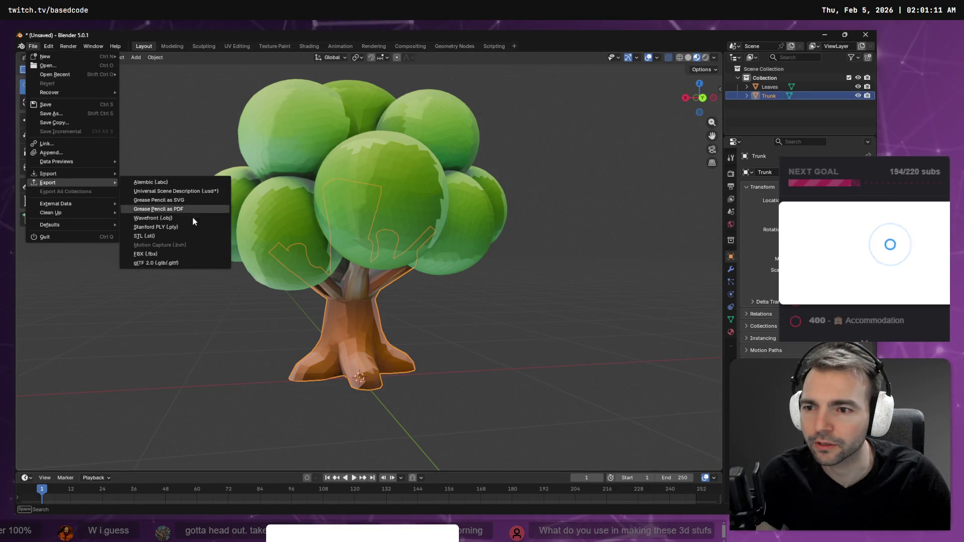
click(177, 217)
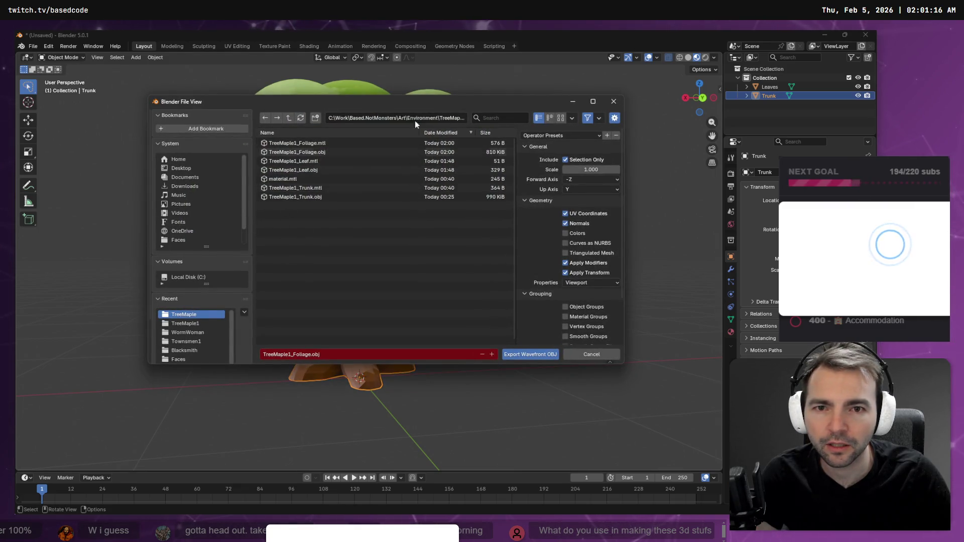
click(291, 197)
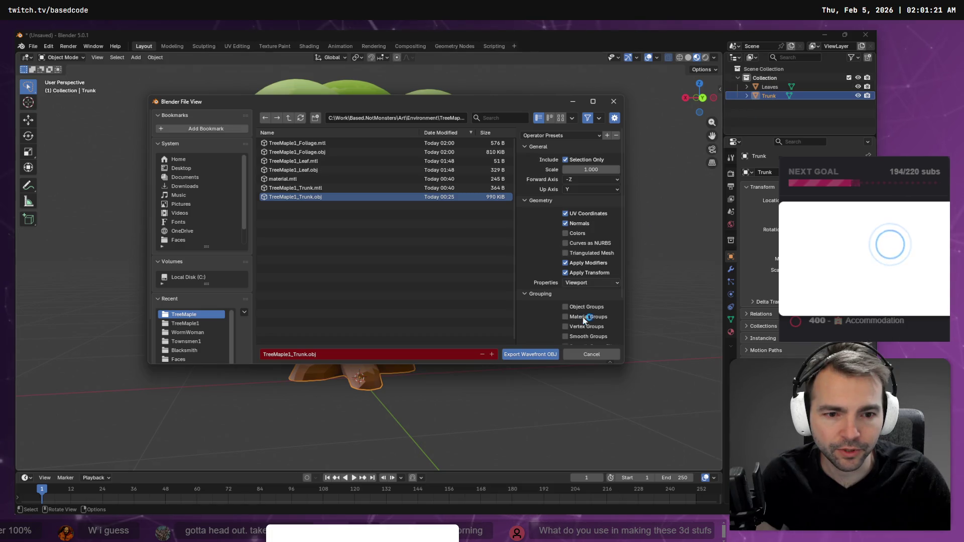
scroll(561, 294, down, 3)
click(534, 355)
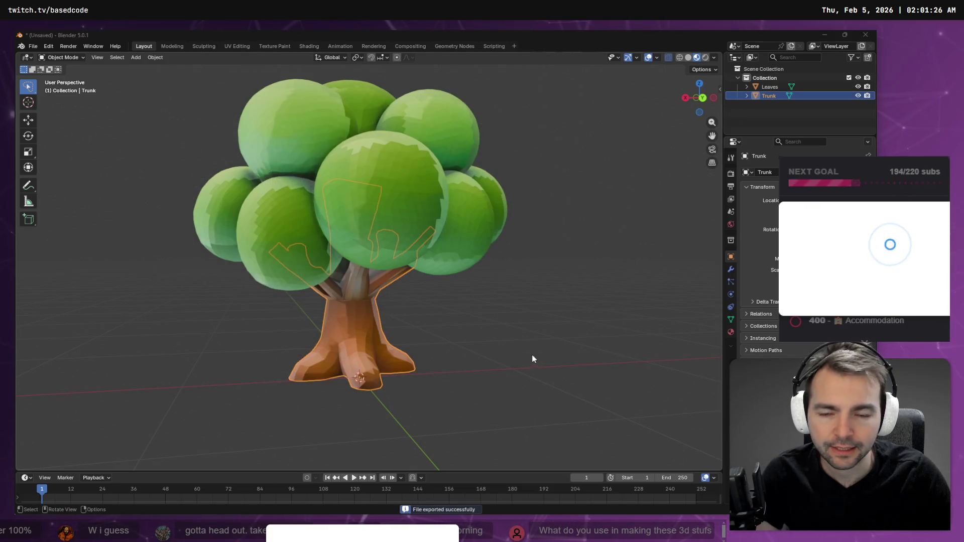
key(alt+Tab)
click(95, 456)
click(103, 483)
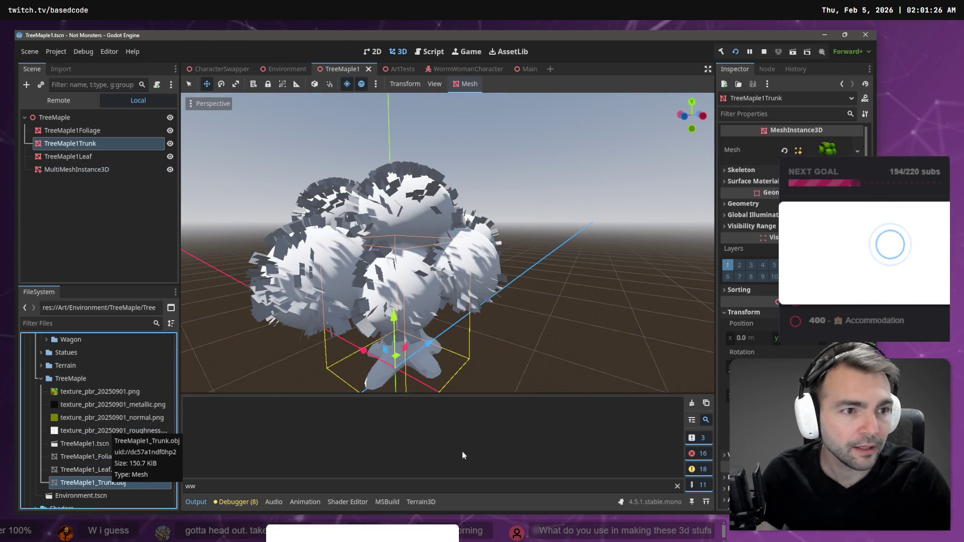
Step: Expand the trunk's Mesh properties, then open TreeMaple1_Leaf.obj to inspect the leaf mesh
click(834, 151)
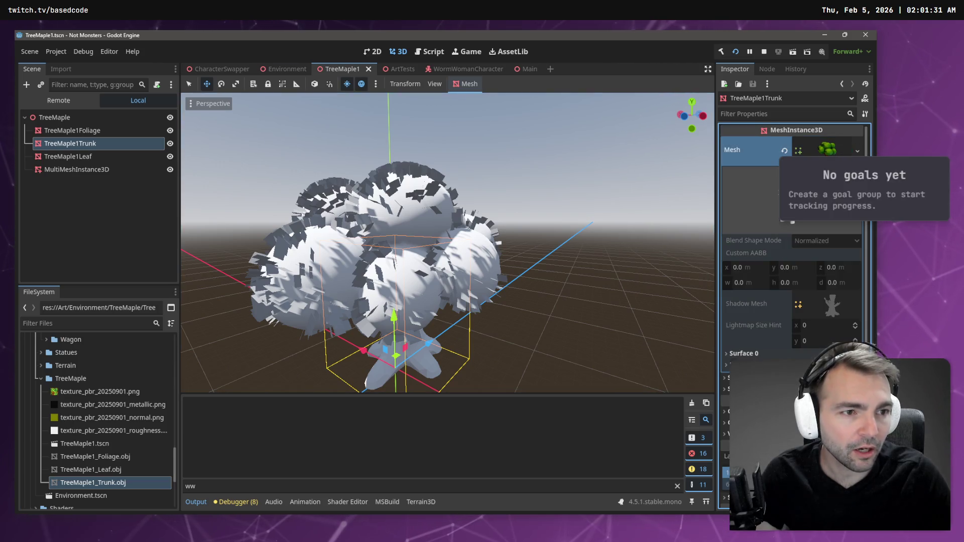
click(145, 469)
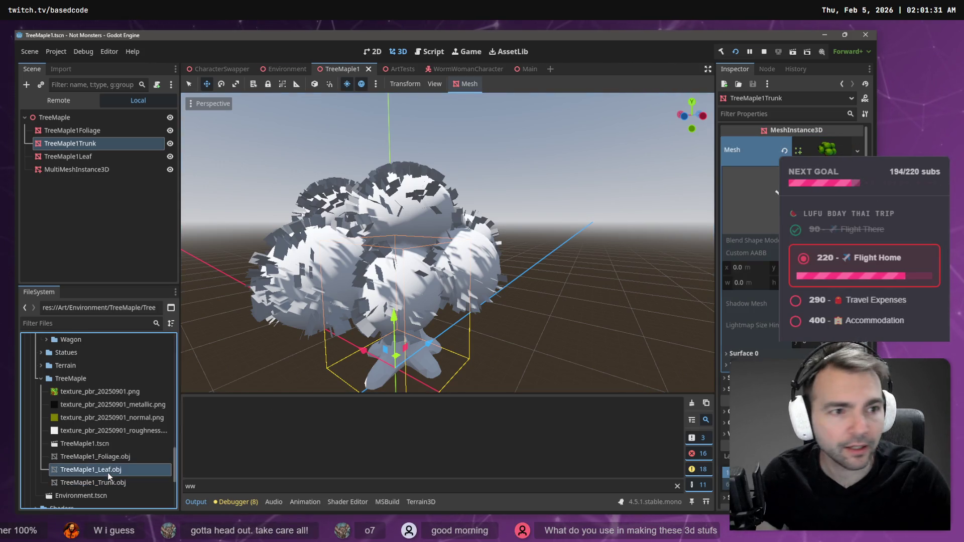
click(106, 456)
click(110, 471)
double_click(110, 471)
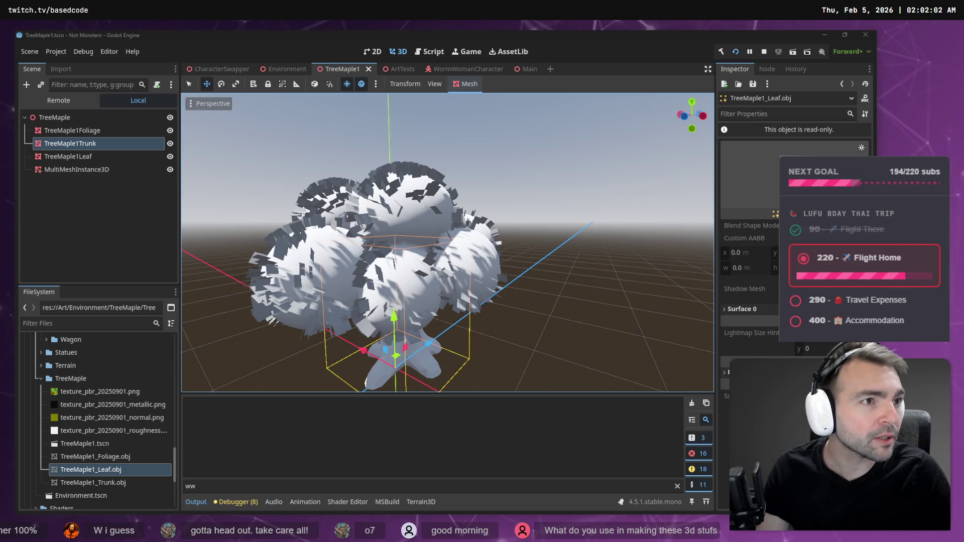
key(alt+Tab)
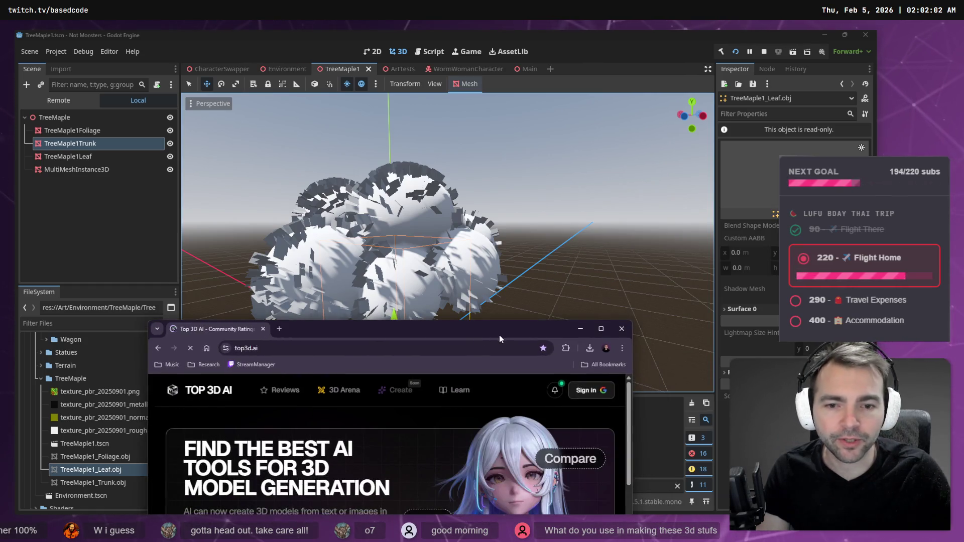
Step: Maximize the browser to full screen and scroll through the Top 3D AI rankings page
key(super+Up)
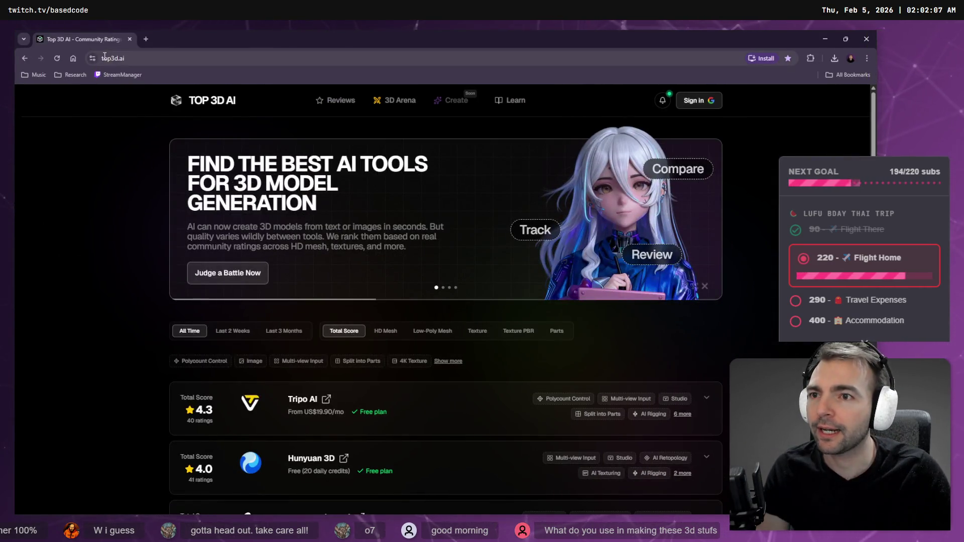
key(F11)
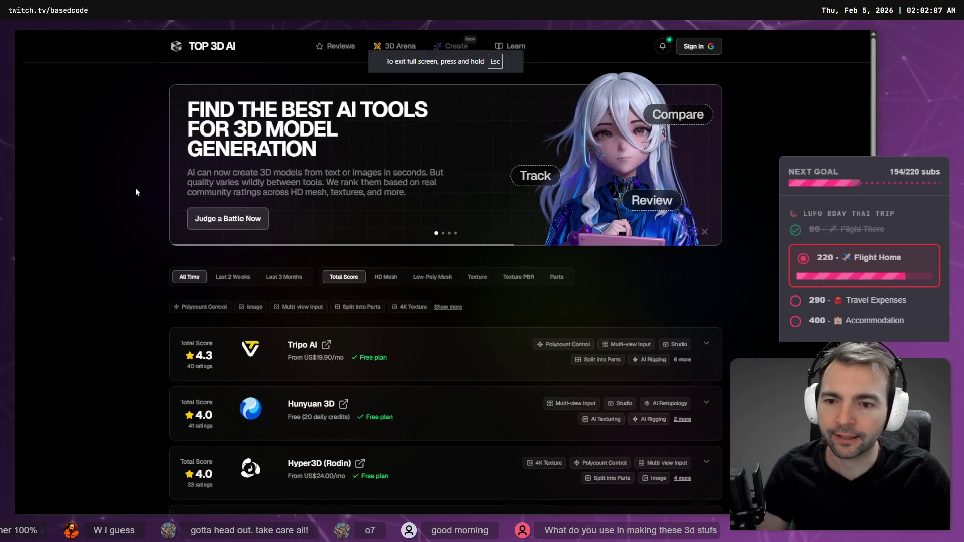
scroll(135, 201, down, 3)
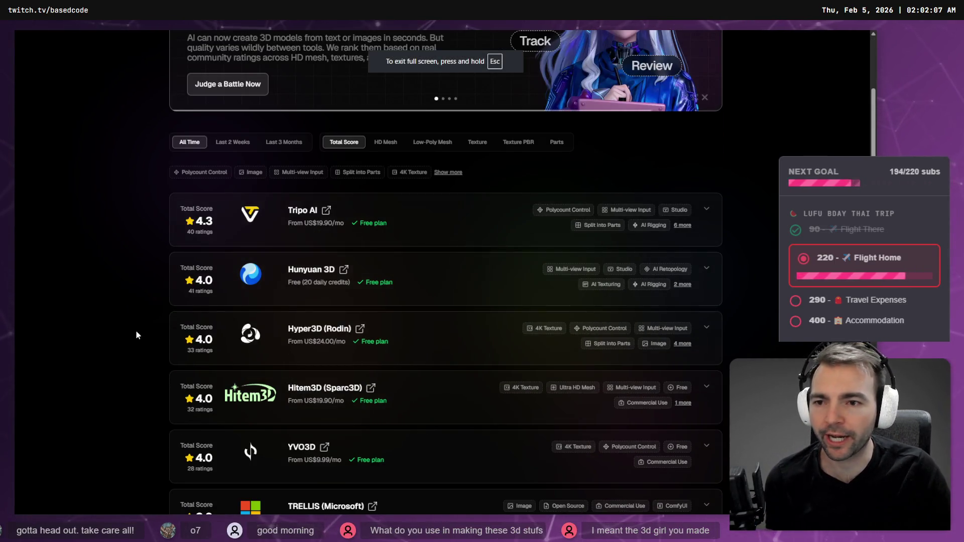
scroll(132, 301, down, 5)
scroll(128, 276, down, 5)
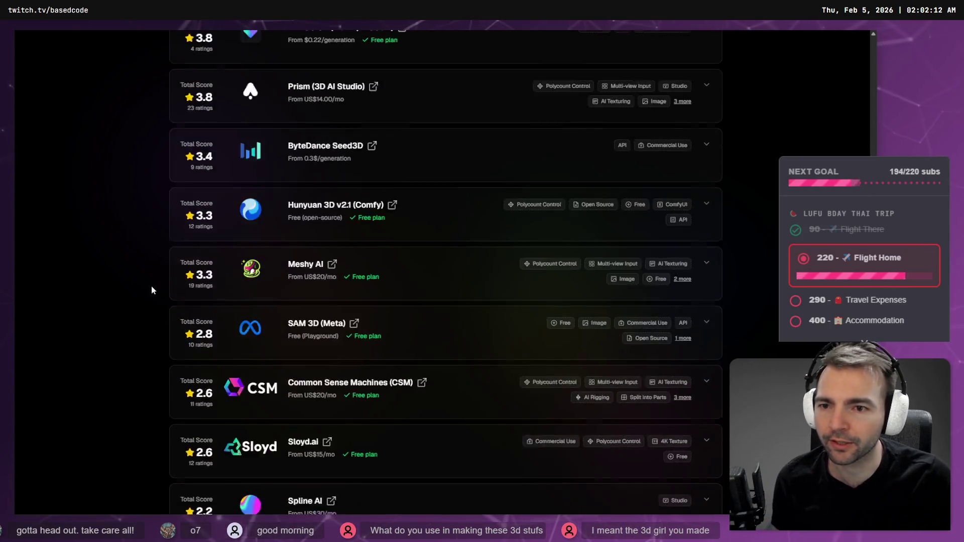
scroll(152, 286, up, 7)
scroll(158, 289, up, 6)
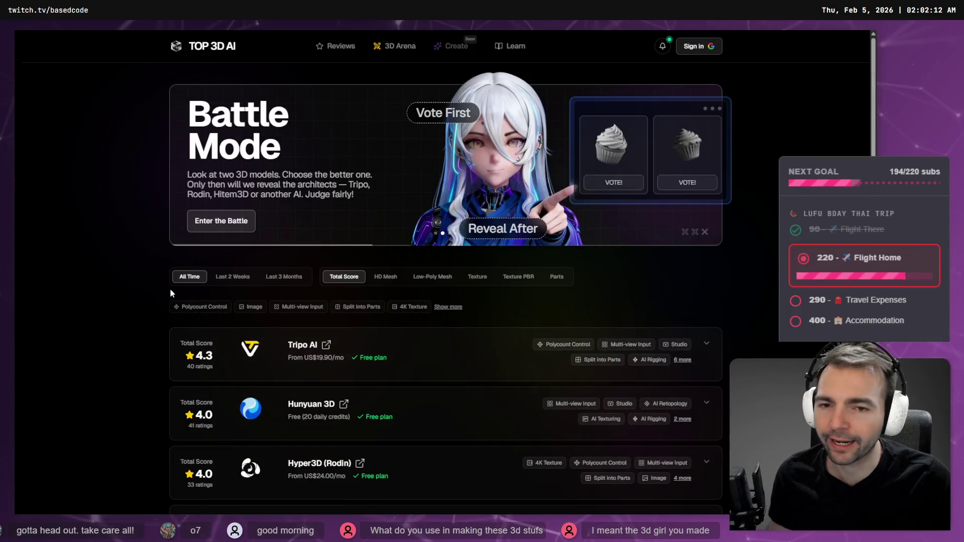
Step: Rank generators by Low-Poly Mesh score, filtered to Multi-view Input support, then exit full screen
click(393, 282)
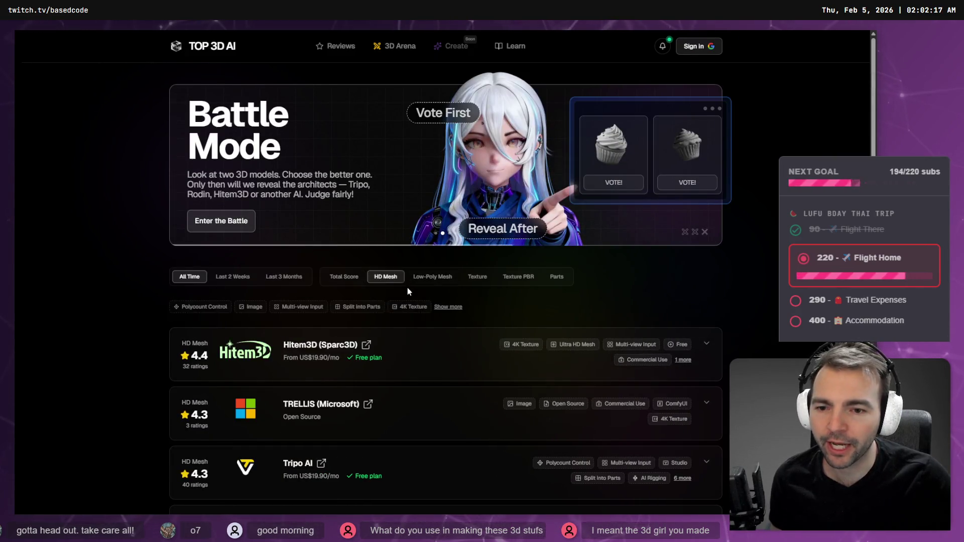
scroll(435, 147, down, 3)
click(435, 144)
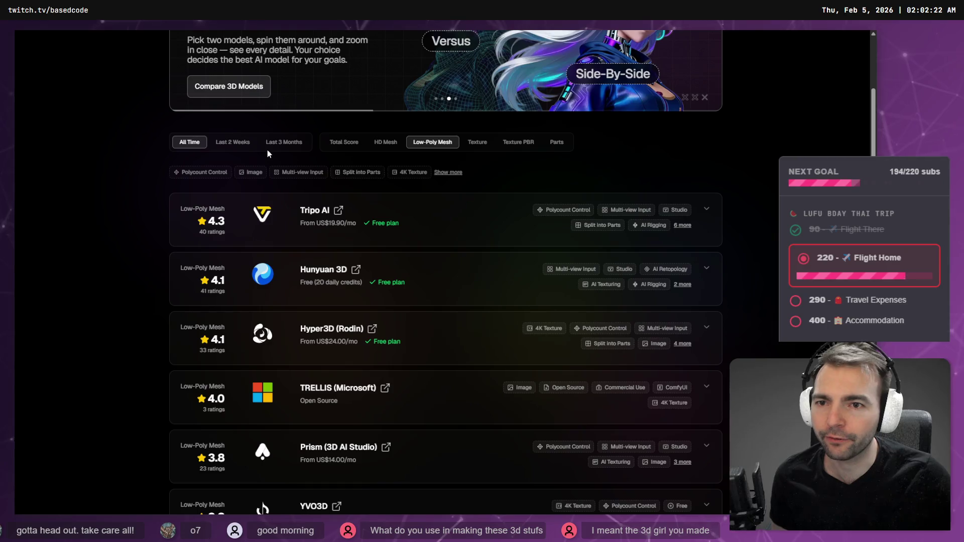
click(302, 173)
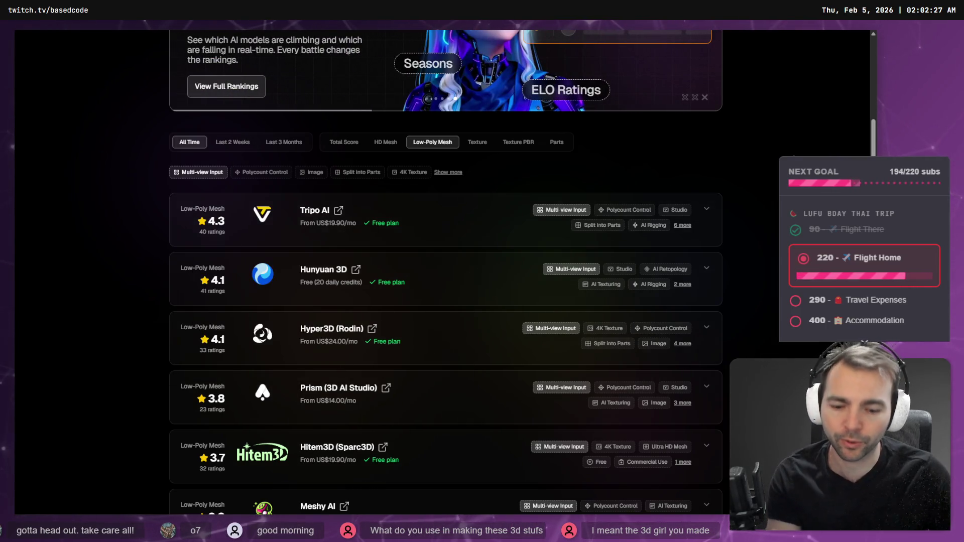
key(F11)
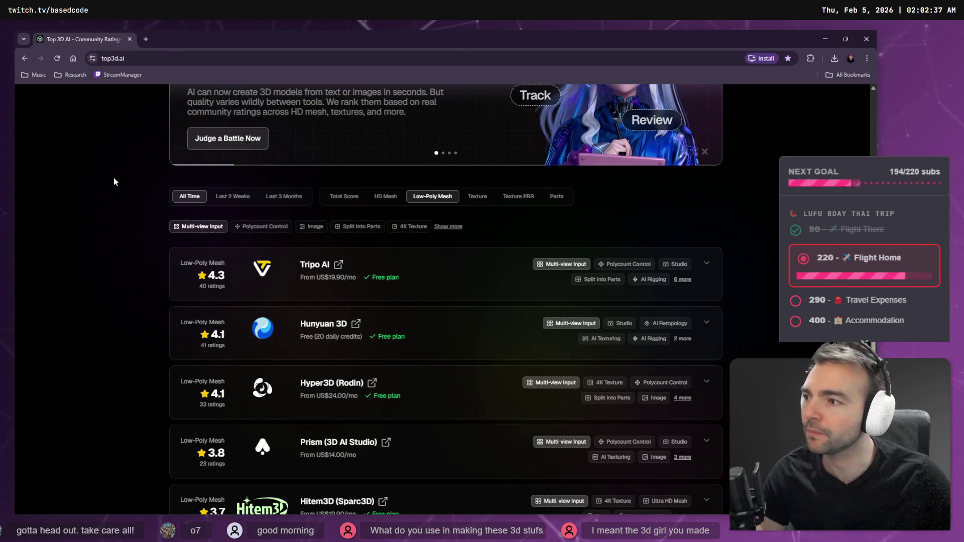
key(alt+Tab)
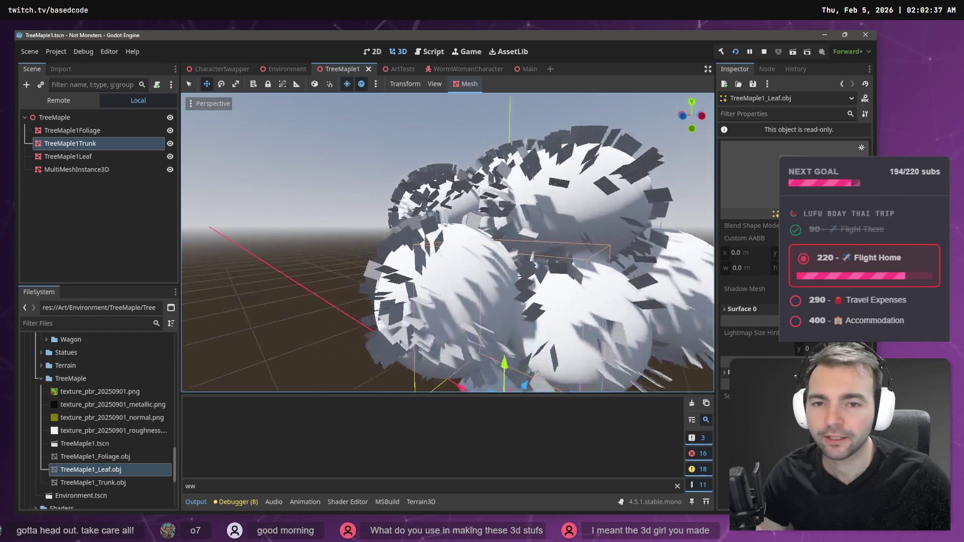
Step: Turn off Wireframe + Solid, then toggle Wireframe on and off to view the character's mesh
click(96, 131)
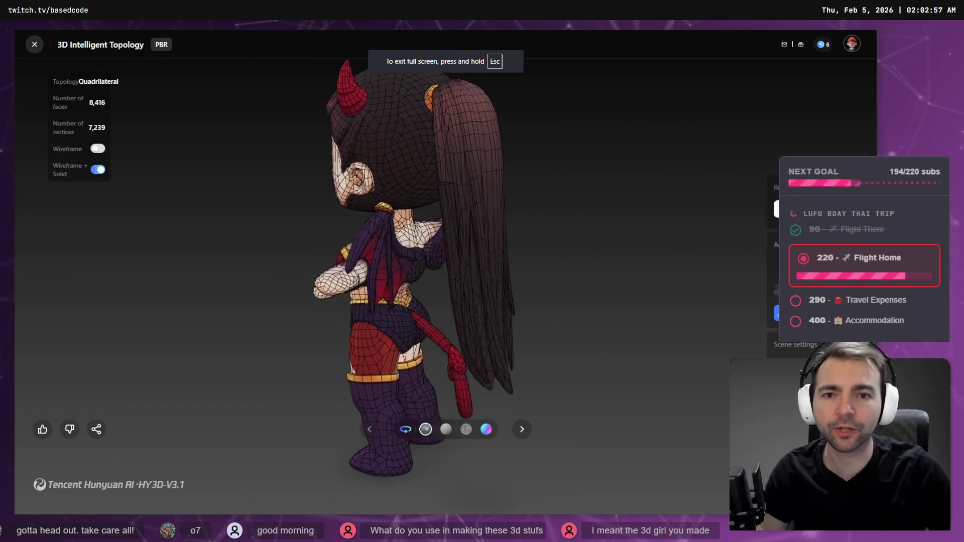
click(99, 171)
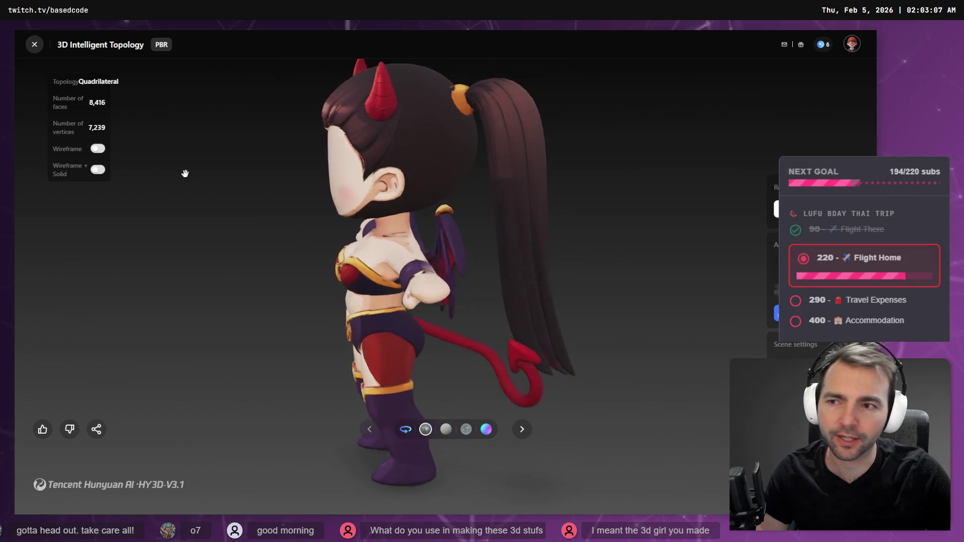
click(98, 151)
click(99, 150)
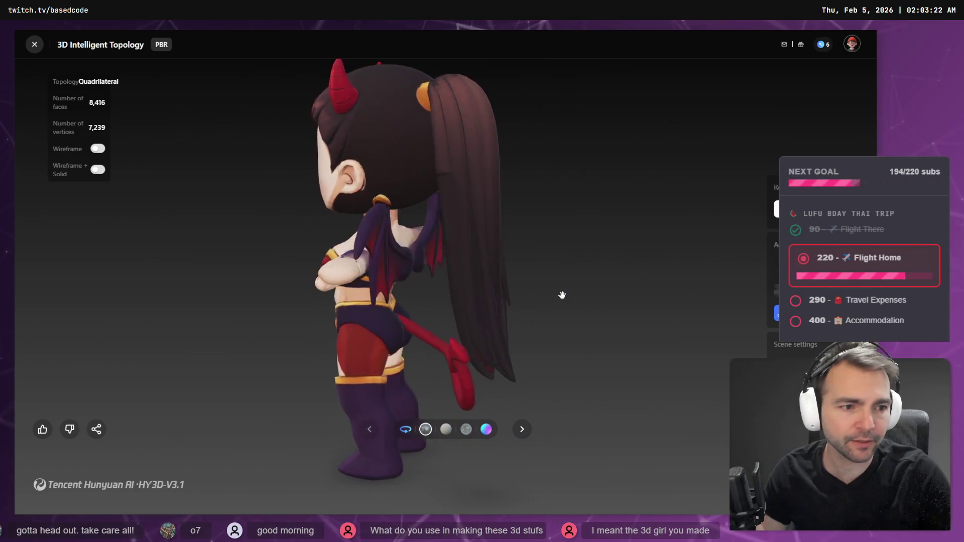
key(alt+Tab)
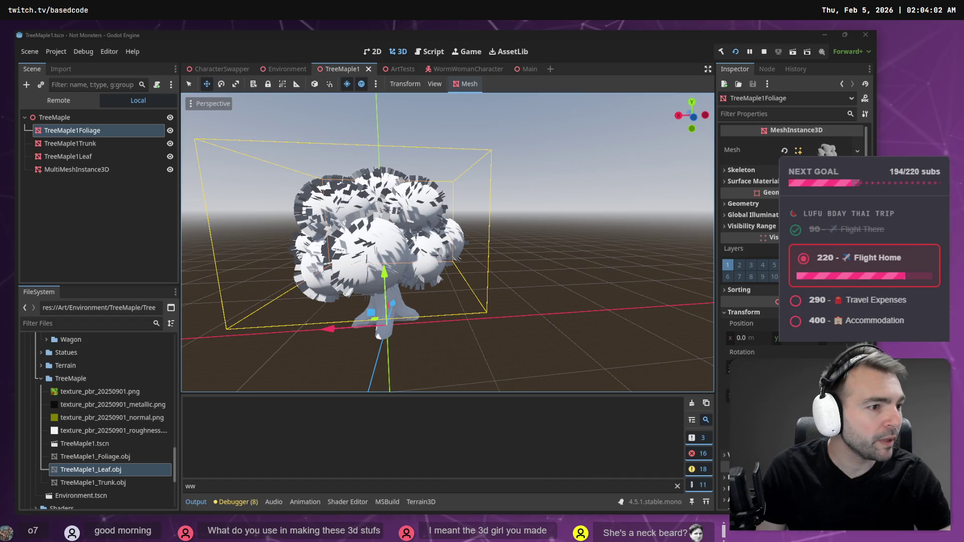
key(alt+Tab)
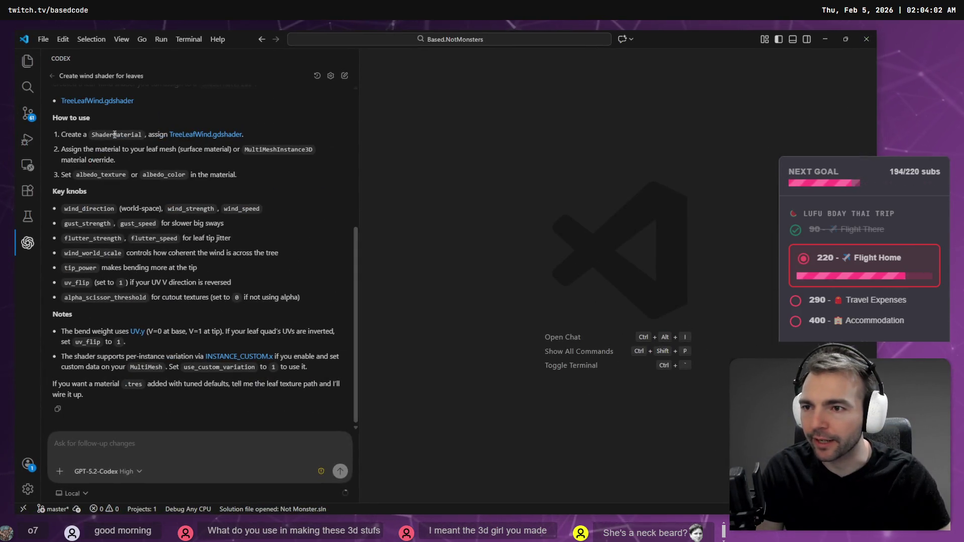
scroll(114, 134, up, 3)
scroll(151, 207, down, 3)
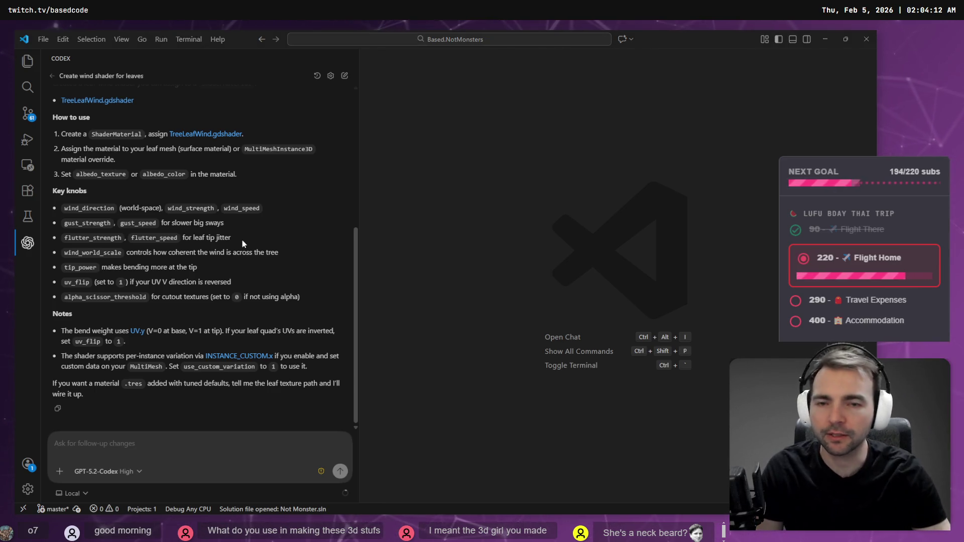
key(alt+Tab)
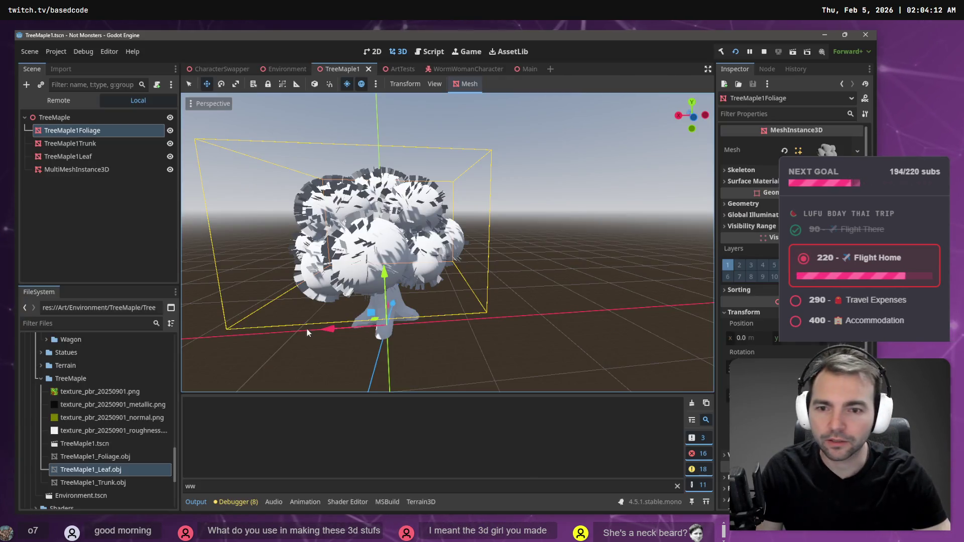
Step: Create a ShaderMaterial resource in the TreeMaple folder and save it as TreeMapleLeaves.tres
right_click(59, 382)
mouse_move(128, 326)
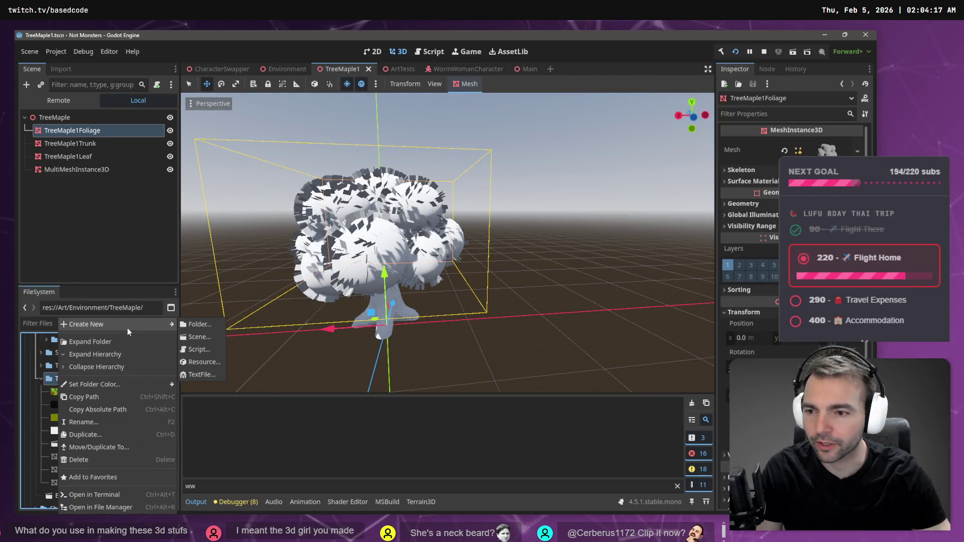
click(206, 362)
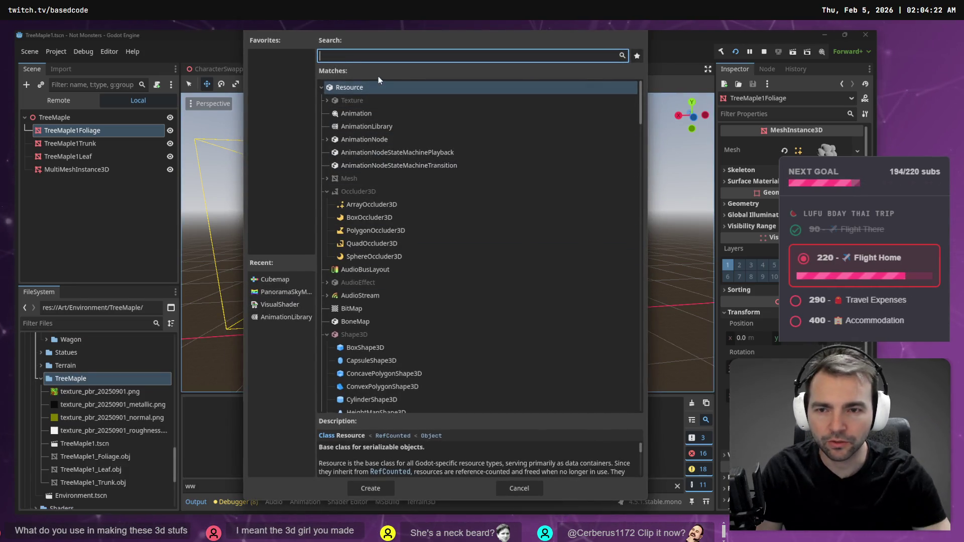
text(shadermat)
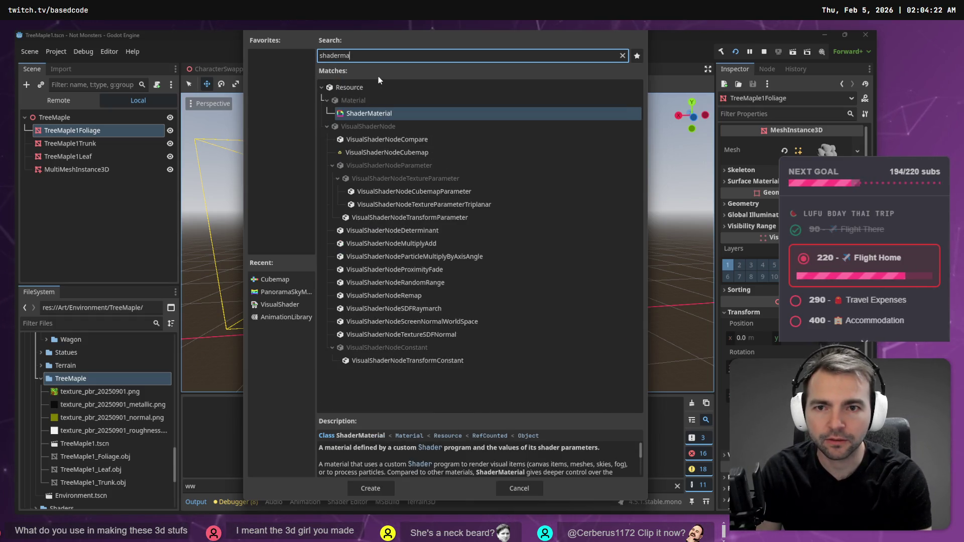
key(Return)
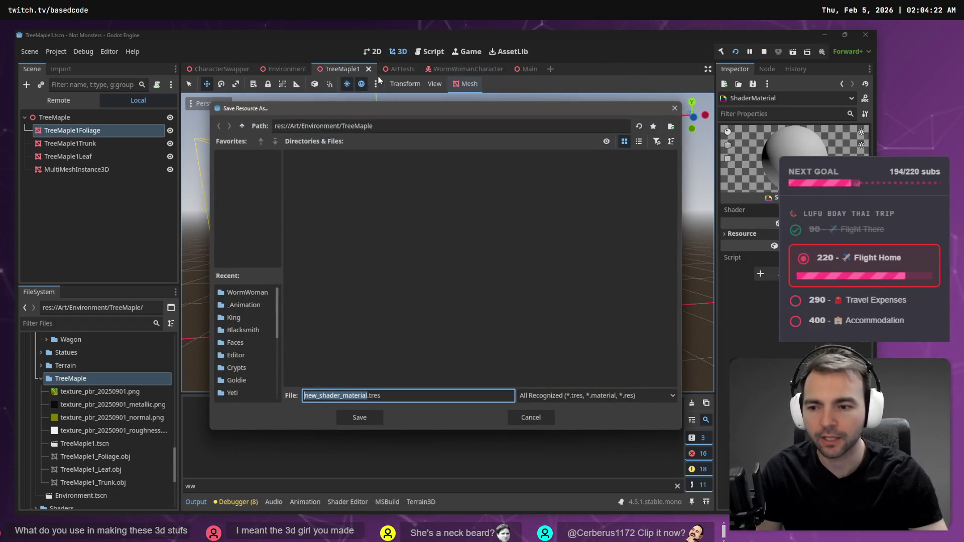
text(TreeMaple)
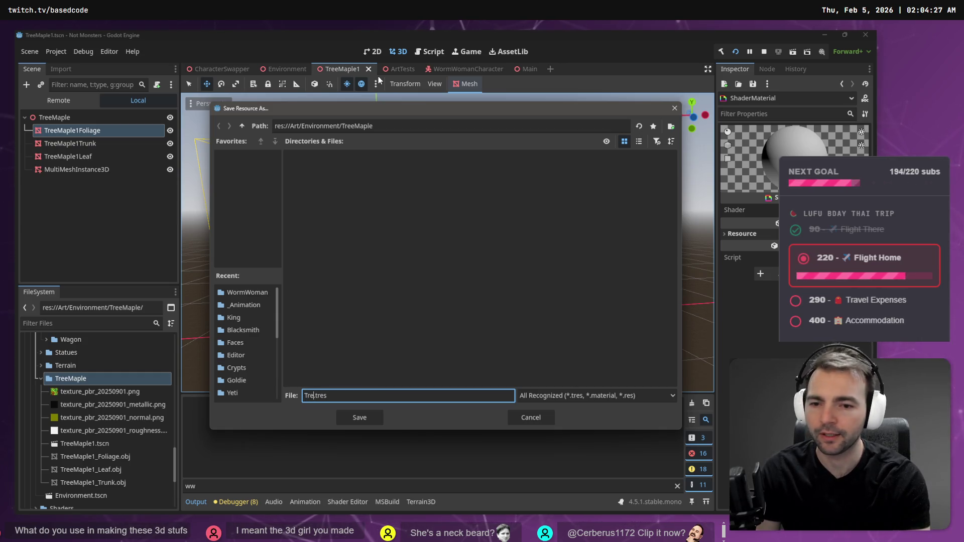
text(Lea)
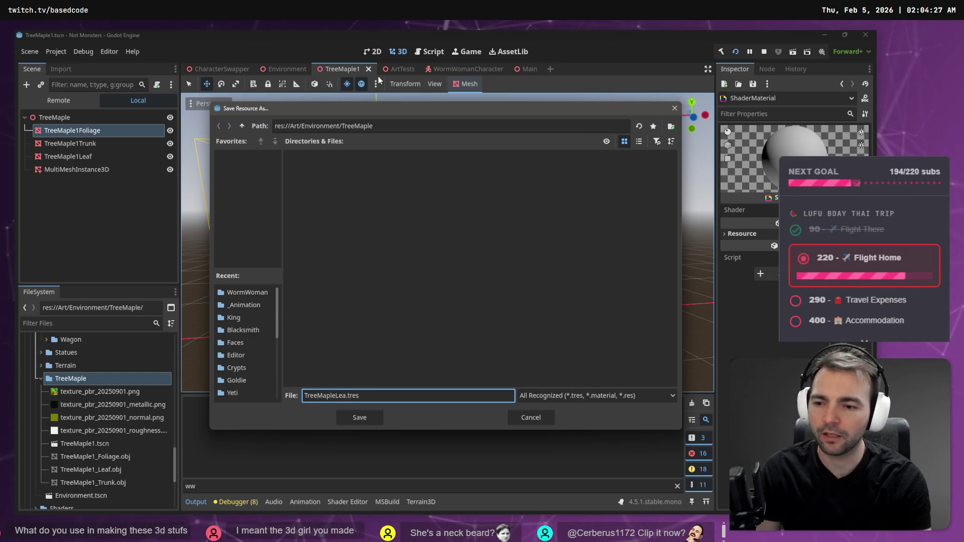
key(BackSpace)
key(BackSpace)
key(BackSpace)
text(Fo)
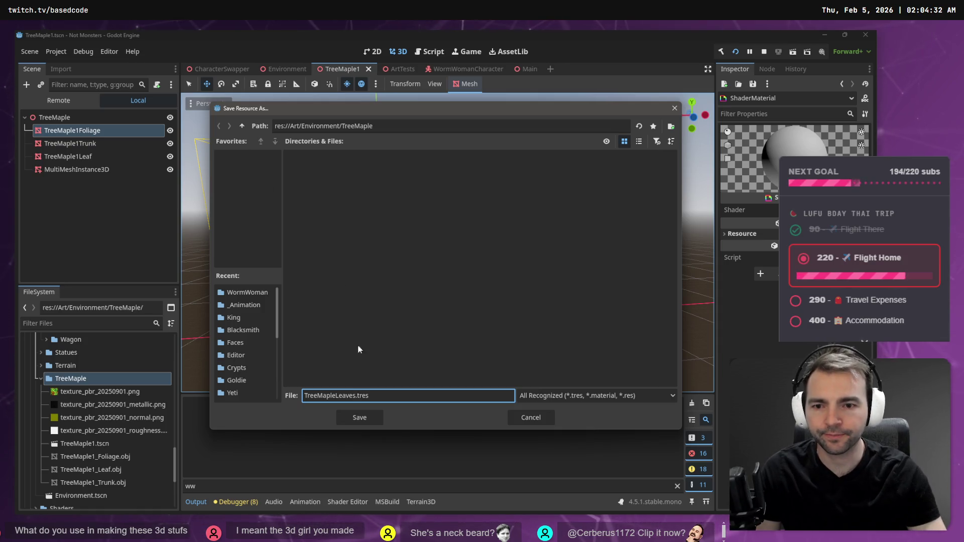
click(359, 418)
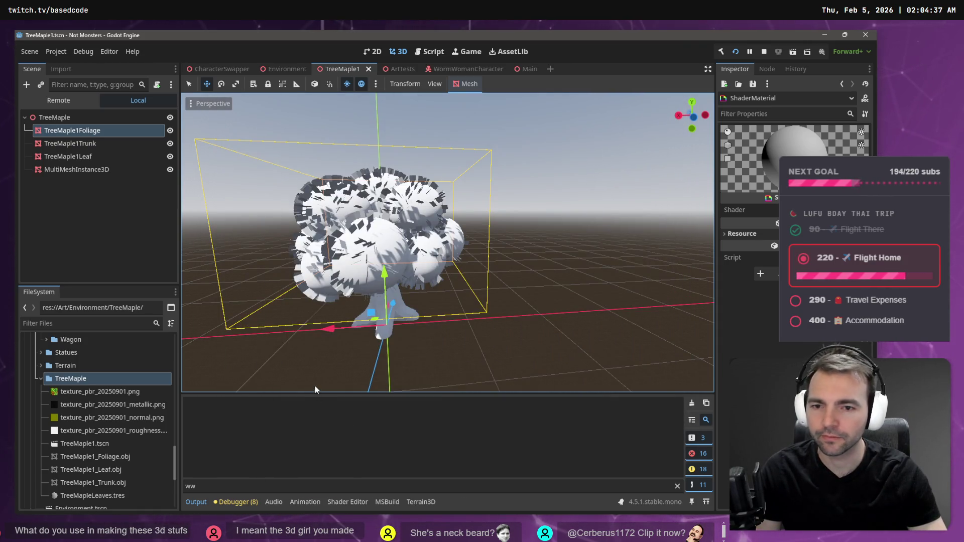
click(91, 496)
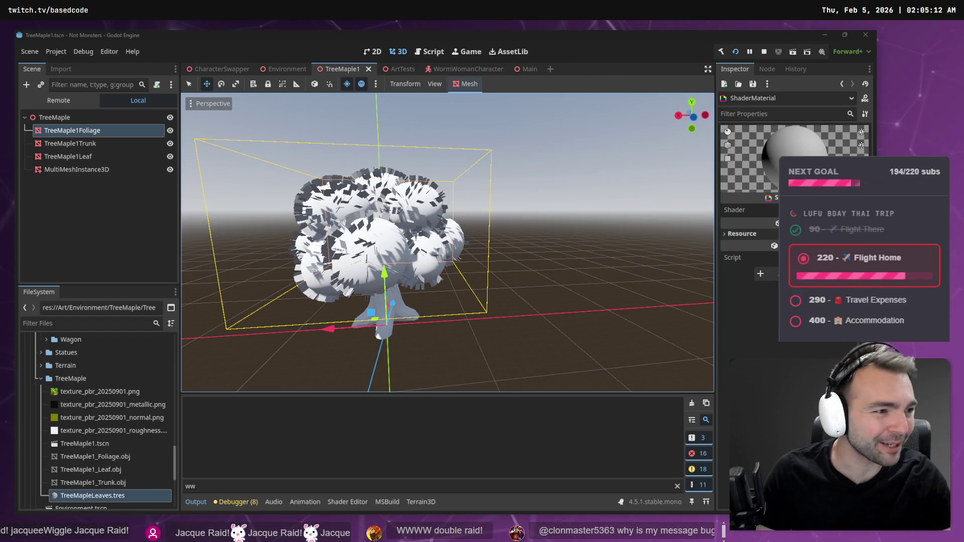
Step: Run the project with F5 to start the game
key(F5)
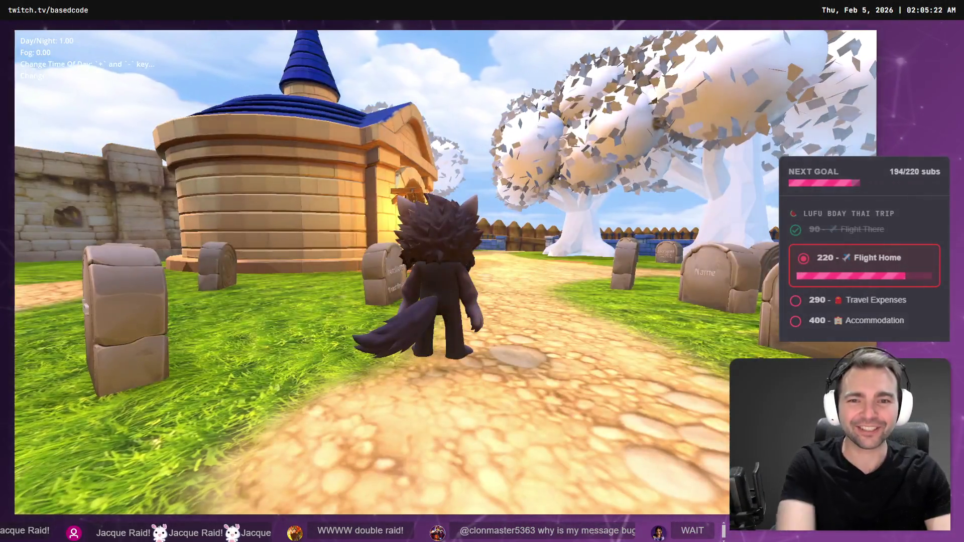
Step: Run the werewolf along the path and into the cobbled village street toward the square
key(w)
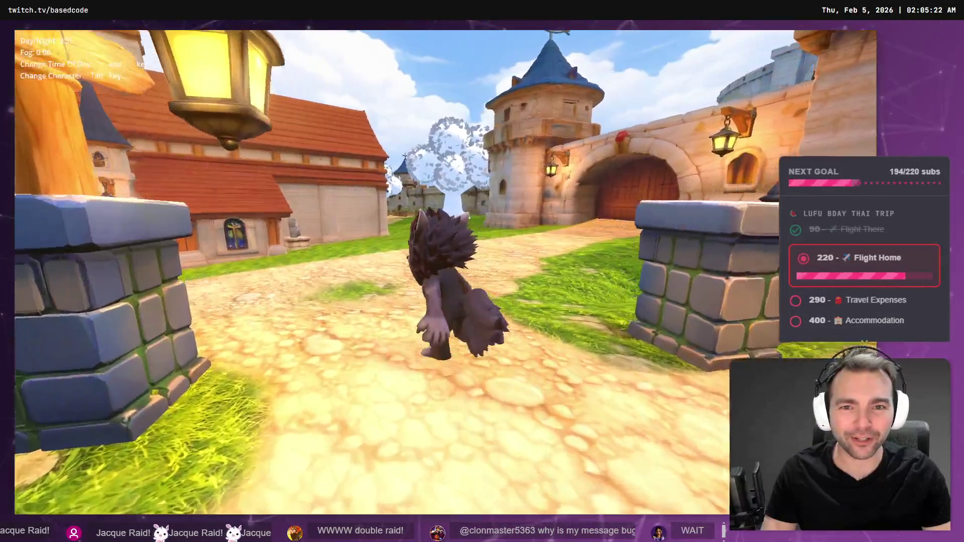
key(a)
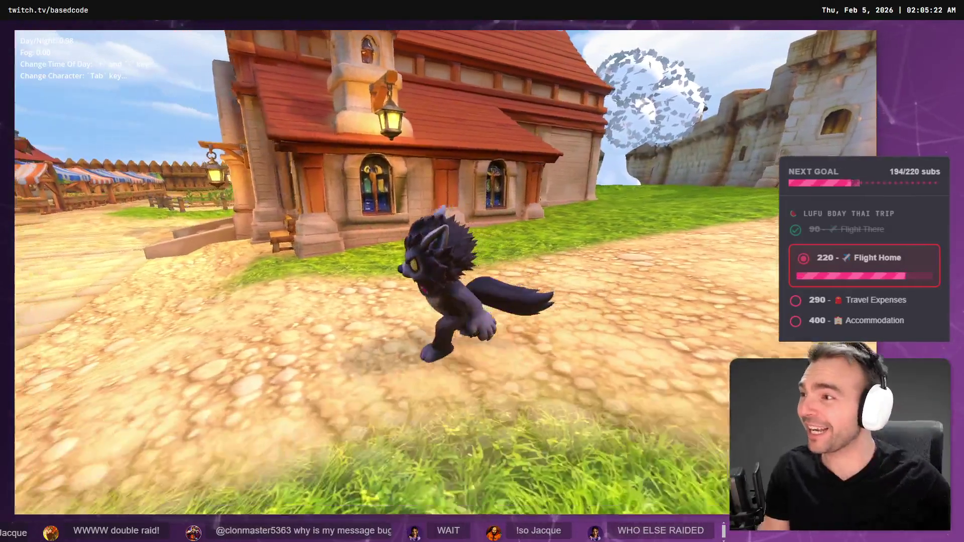
key(w)
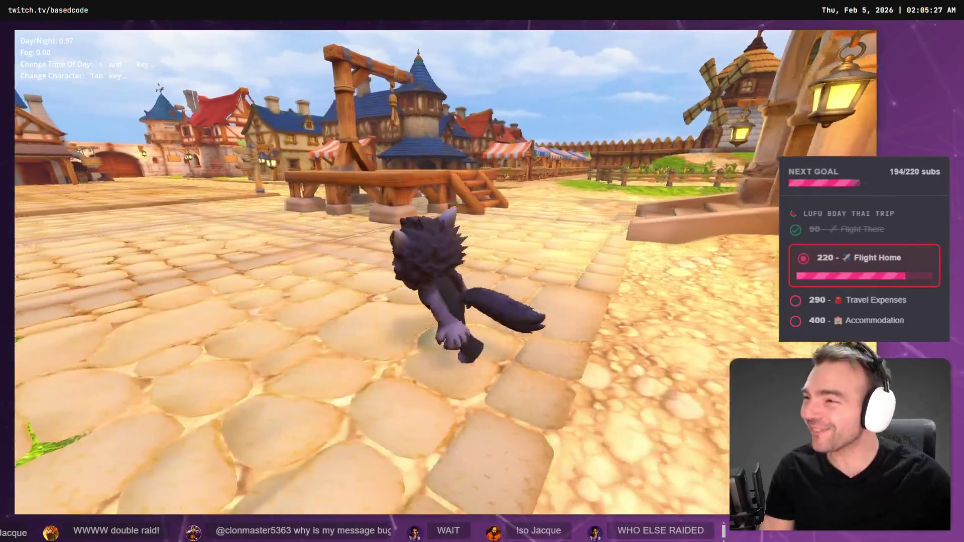
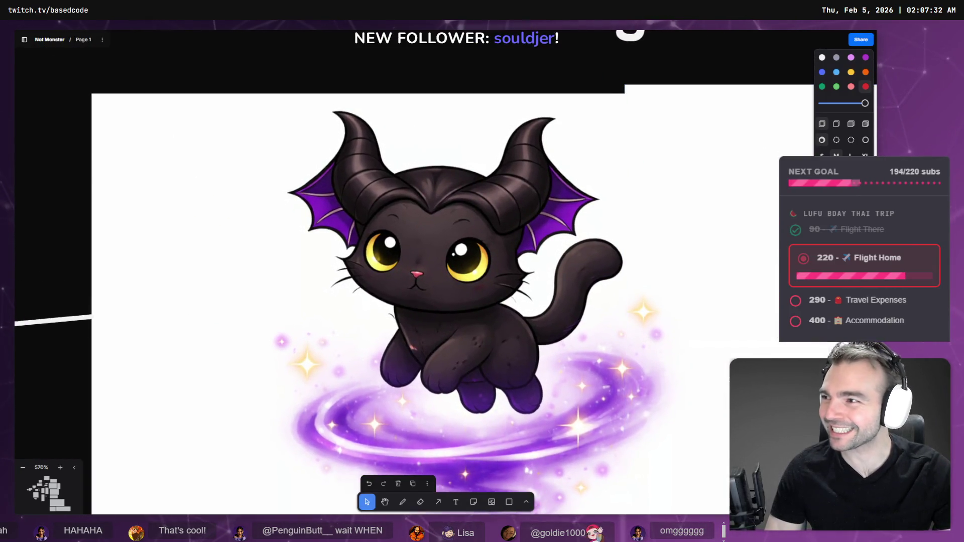
Step: Pan past the Dragon Witch drawing and zoom in on the flying cat image
scroll(366, 263, down, 5)
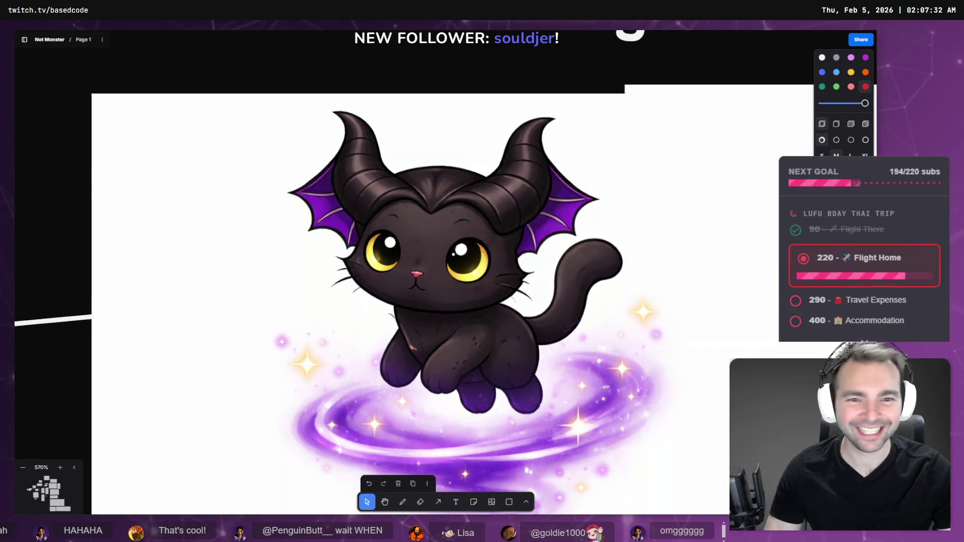
drag(552, 281, 367, 262)
scroll(402, 271, down, 3)
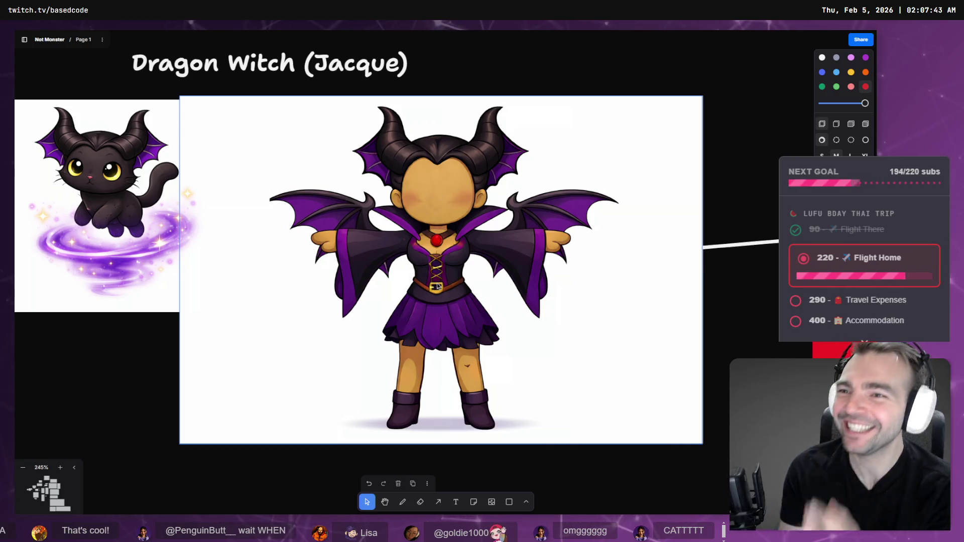
click(96, 281)
key(shift+2)
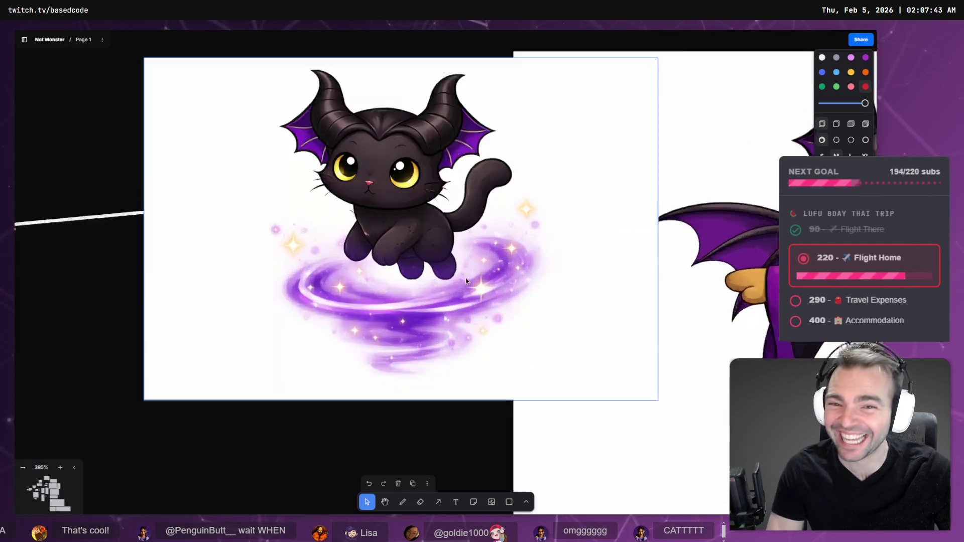
drag(500, 290, 521, 328)
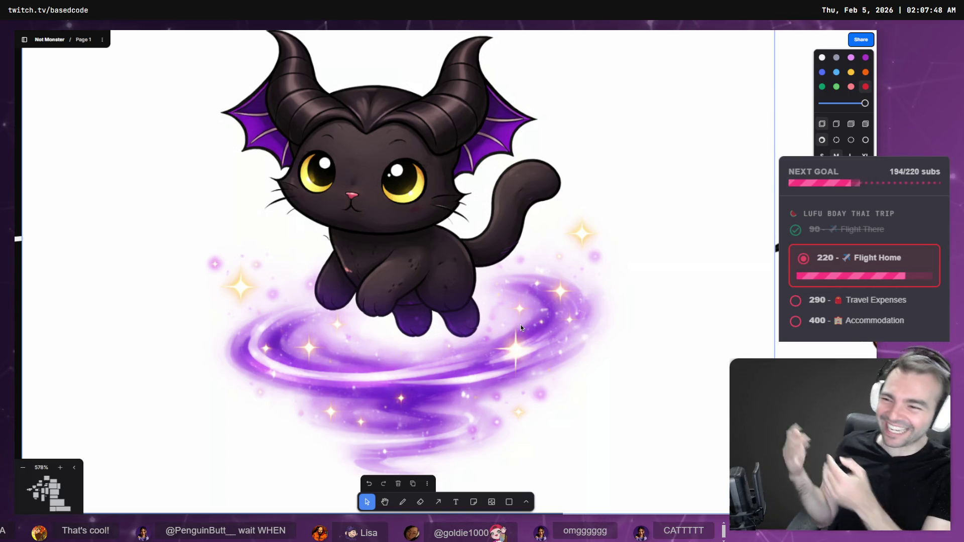
scroll(517, 336, down, 5)
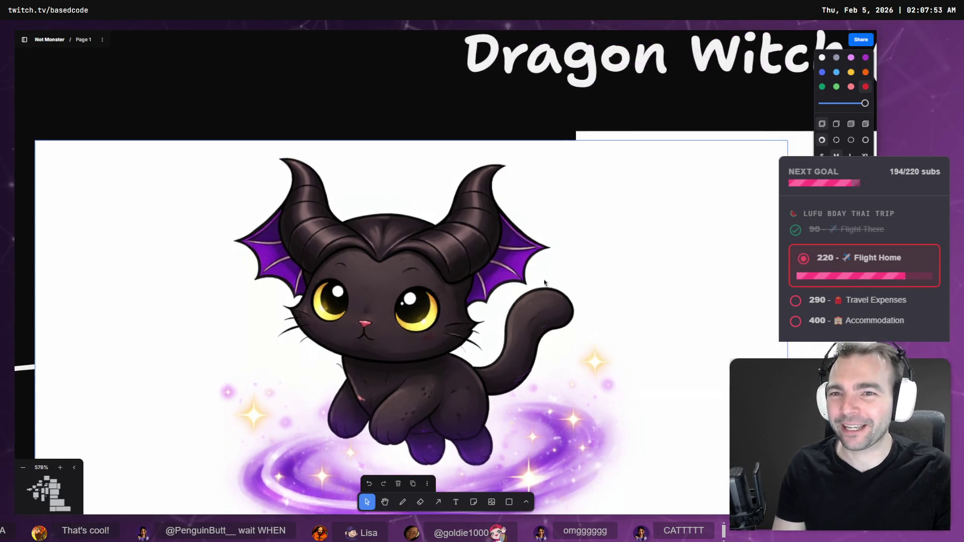
Step: Add a 'Luca' text label on the cat image's top-left corner
key(r)
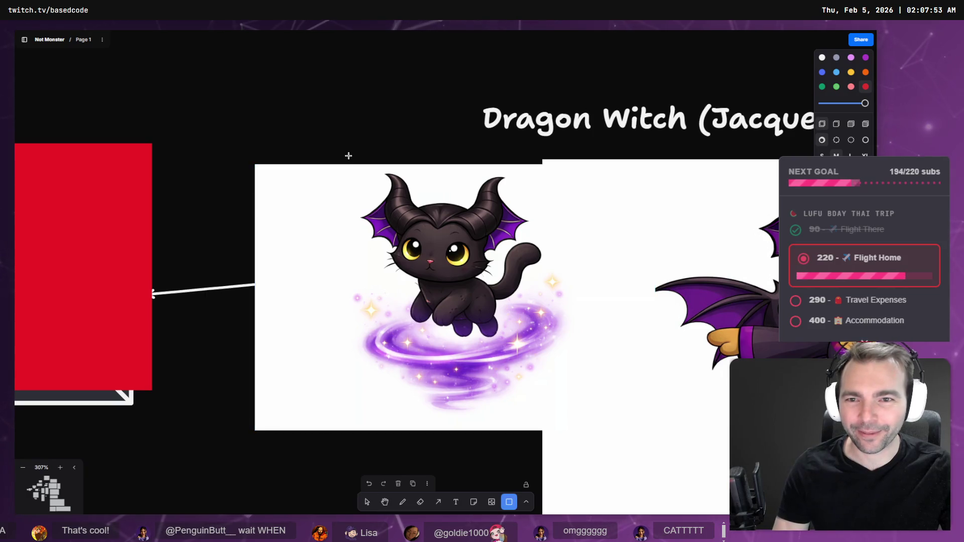
drag(193, 31, 538, 276)
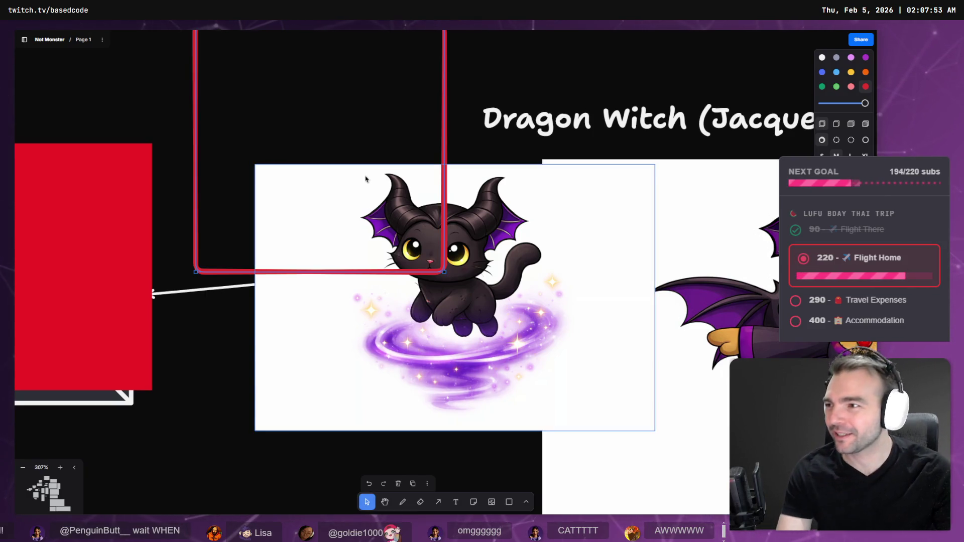
key(ctrl+z)
double_click(327, 147)
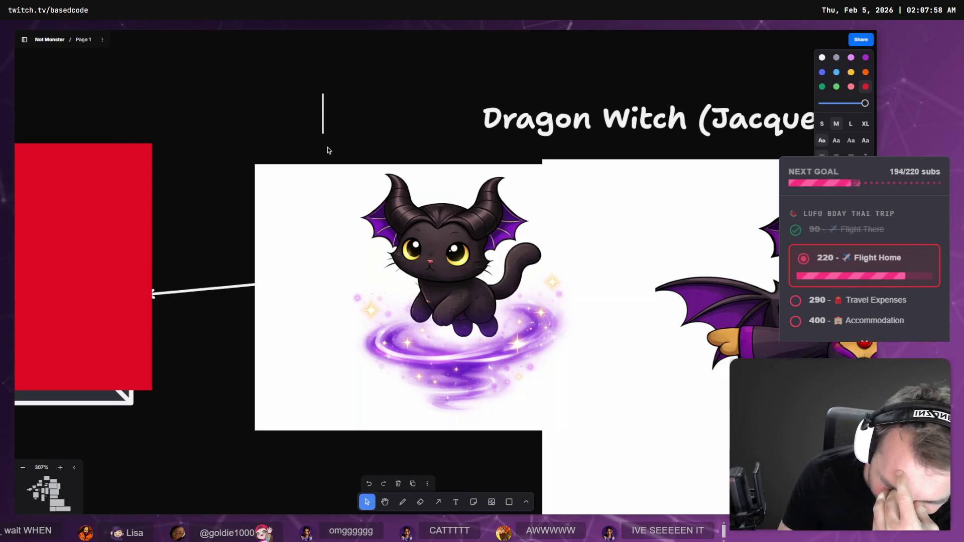
text(SSS)
key(BackSpace)
key(BackSpace)
key(BackSpace)
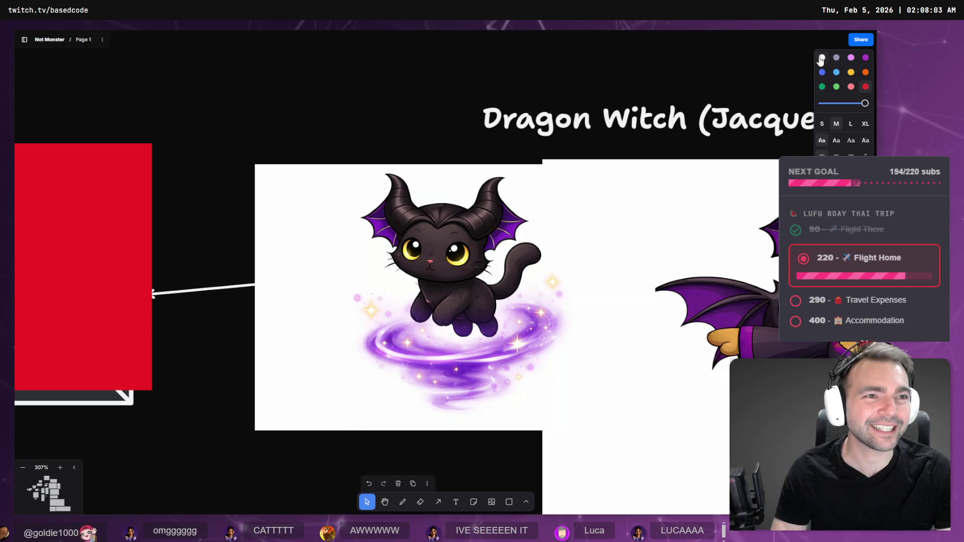
text(Luca)
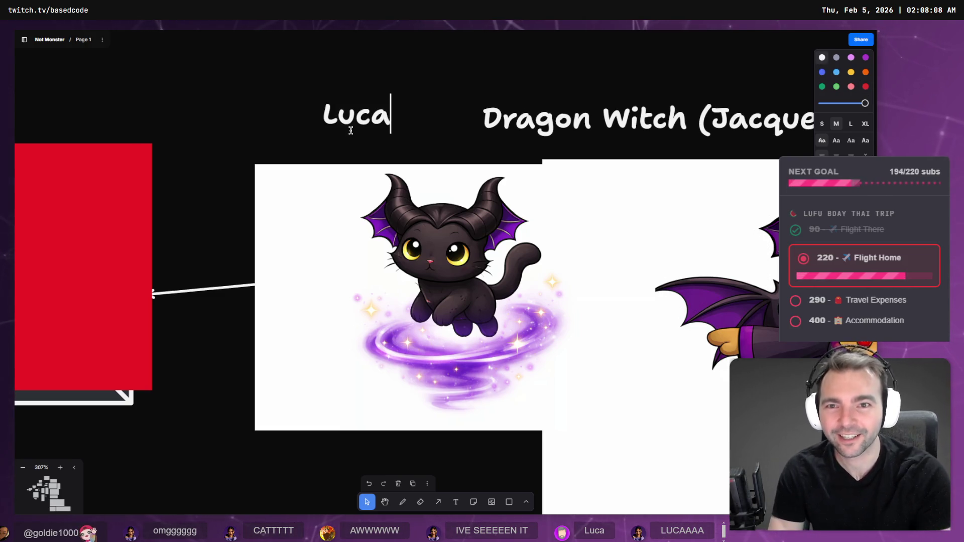
mouse_move(358, 113)
mouse_down()
mouse_move(317, 185)
mouse_move(338, 209)
mouse_move(337, 181)
mouse_up()
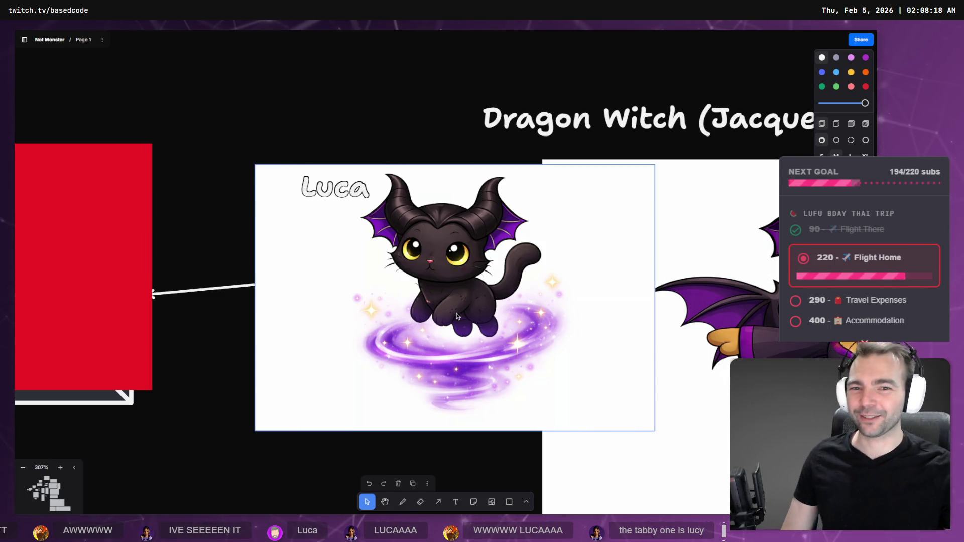
scroll(343, 412, right, 8)
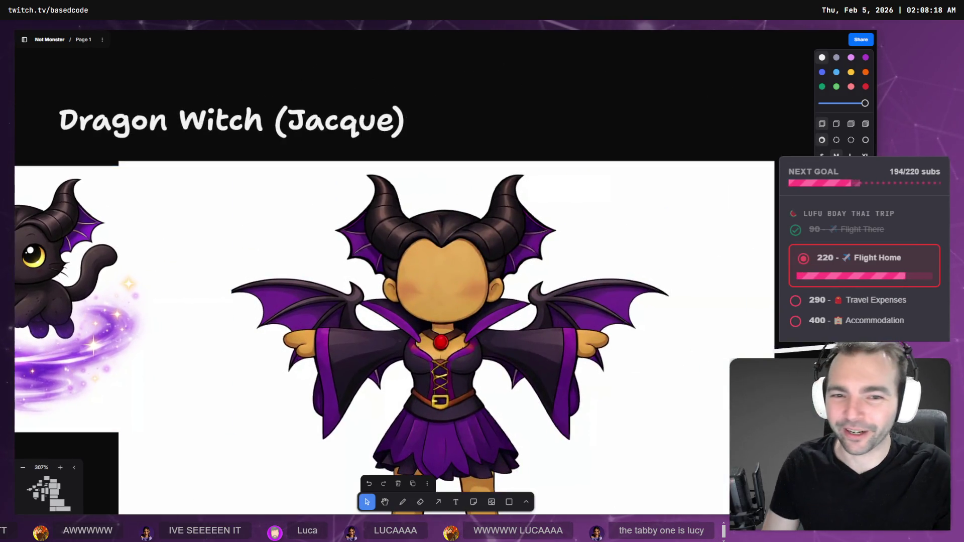
scroll(182, 334, down, 4)
drag(182, 334, 187, 332)
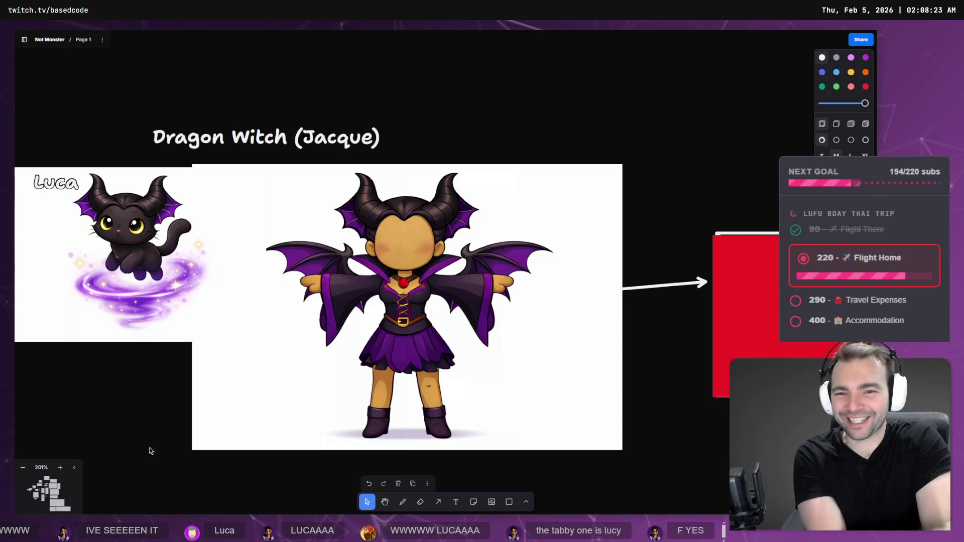
scroll(209, 341, left, 3)
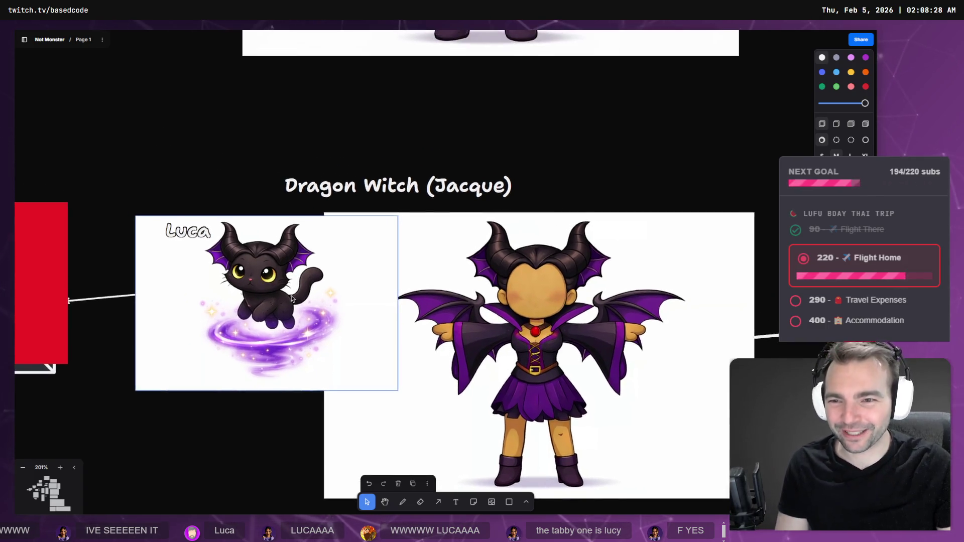
scroll(247, 254, up, 10)
scroll(248, 255, down, 15)
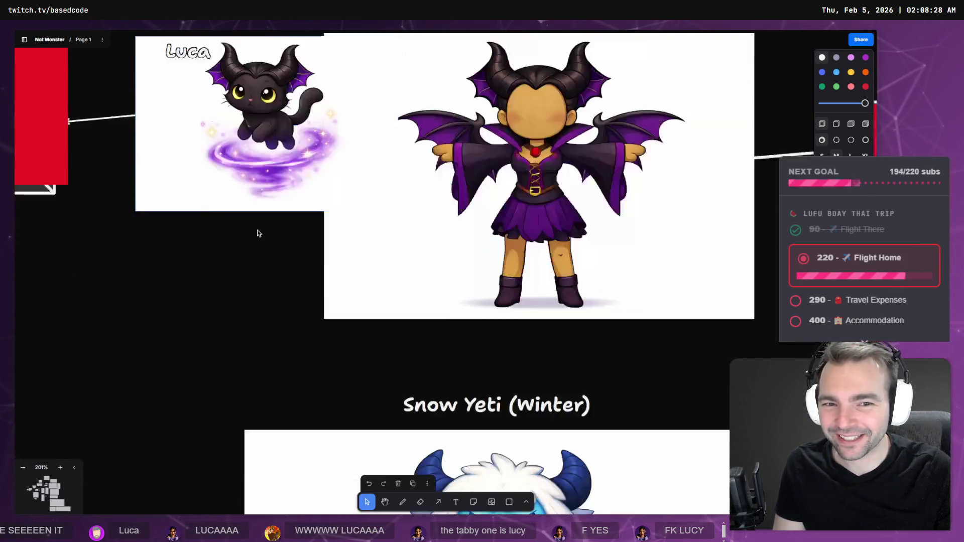
scroll(269, 224, down, 5)
scroll(311, 157, down, 10)
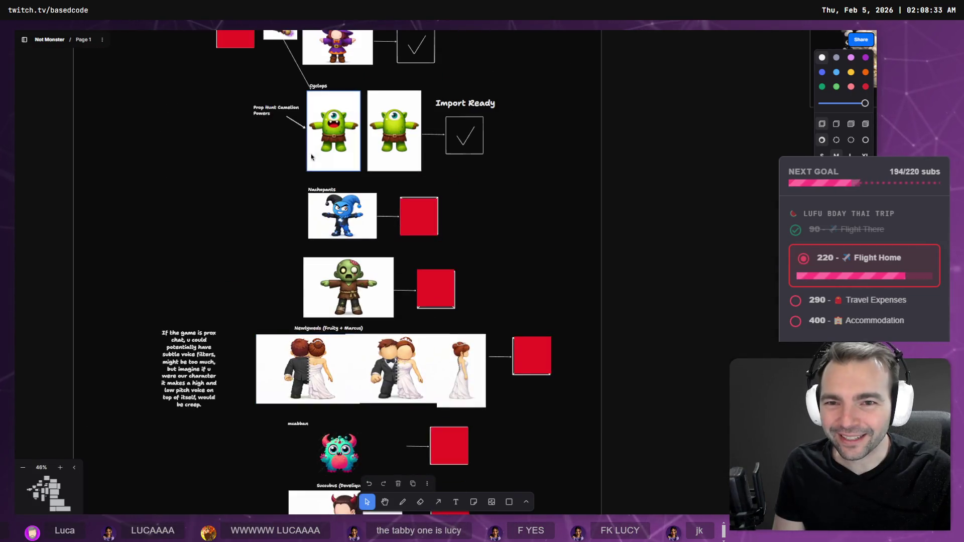
scroll(316, 161, down, 5)
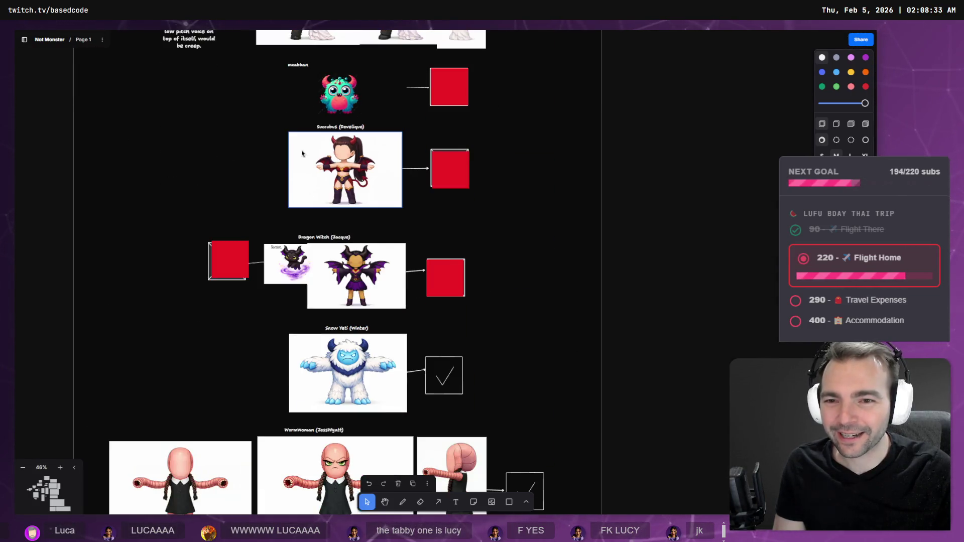
scroll(373, 240, up, 2)
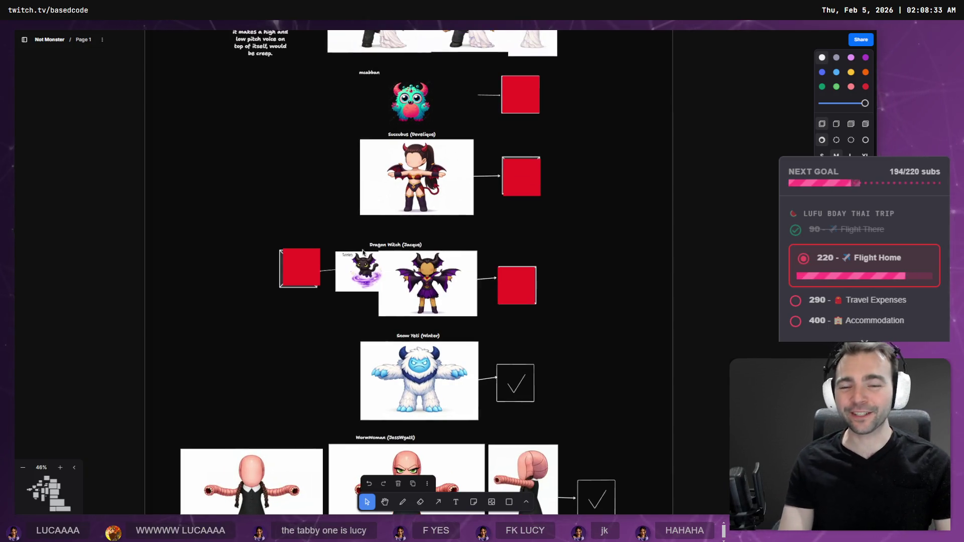
scroll(442, 301, up, 10)
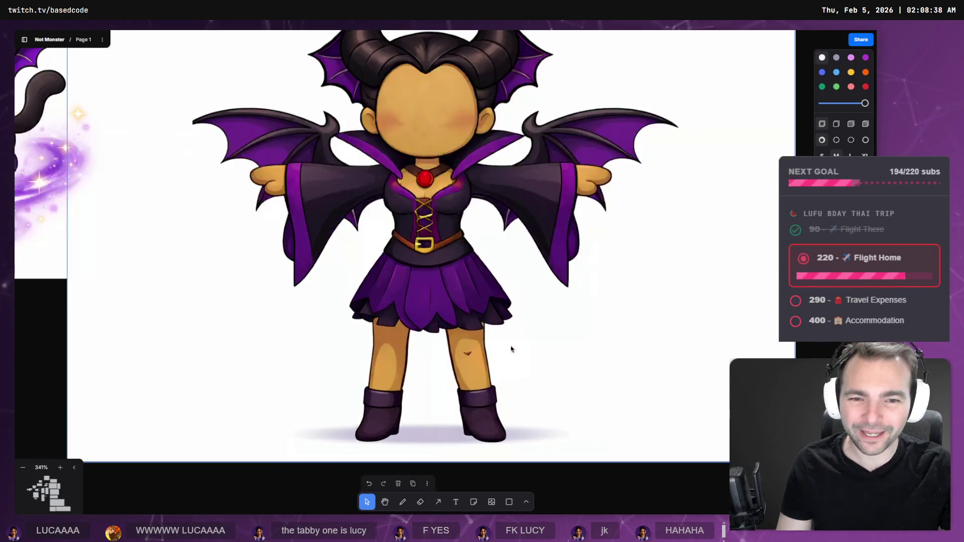
scroll(534, 188, down, 1)
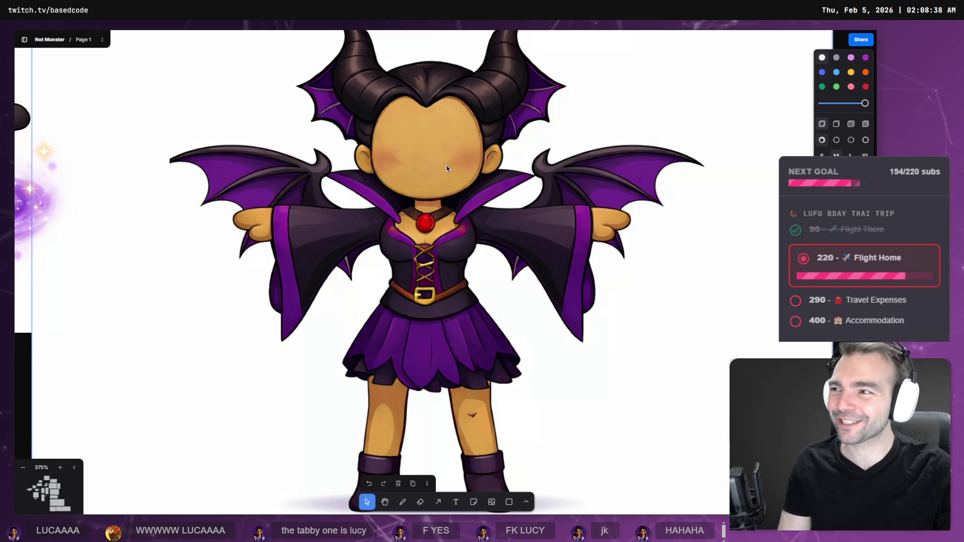
scroll(438, 175, down, 5)
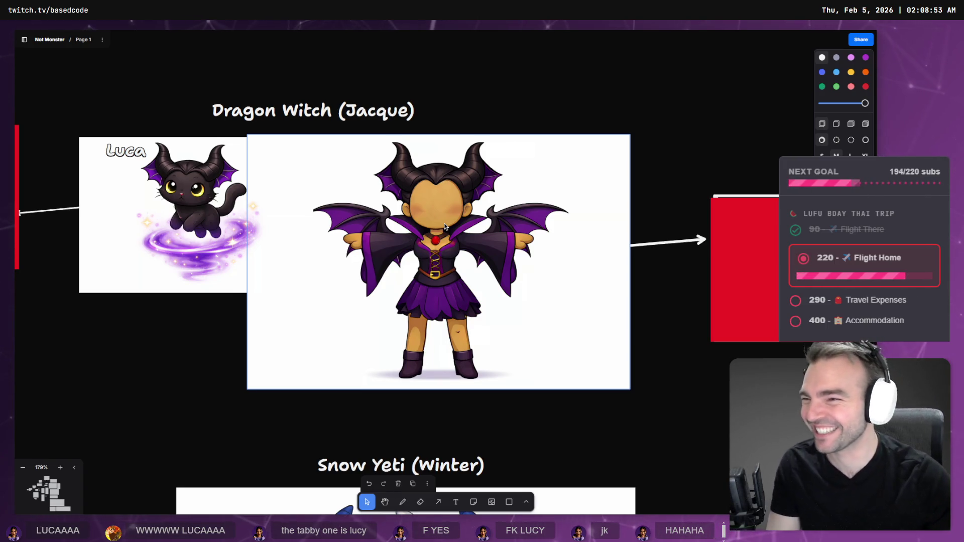
click(183, 348)
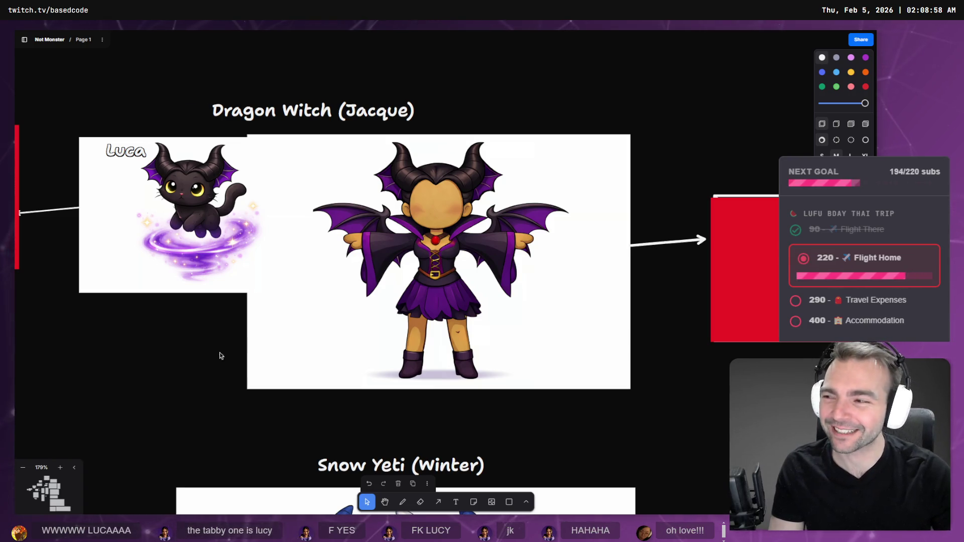
scroll(217, 355, left, 3)
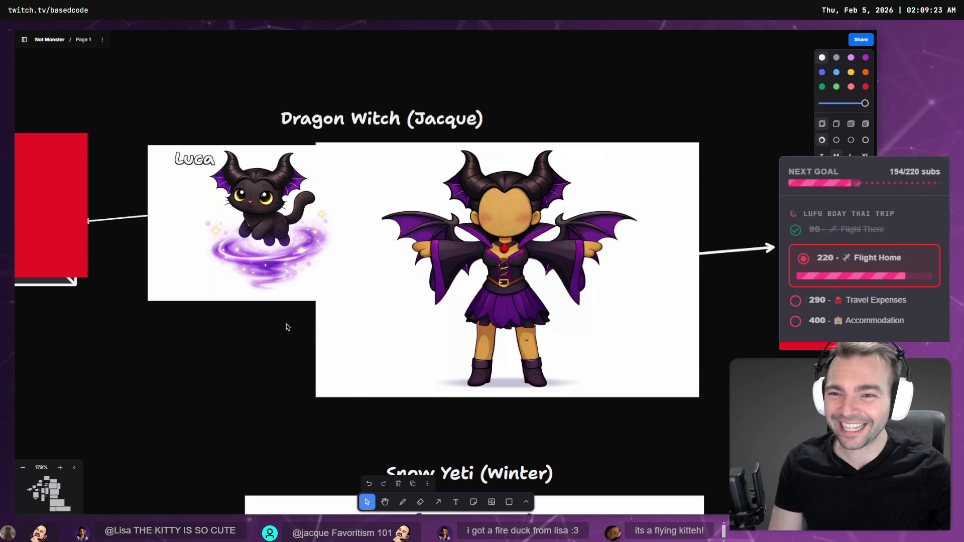
scroll(286, 326, up, 5)
scroll(329, 455, down, 5)
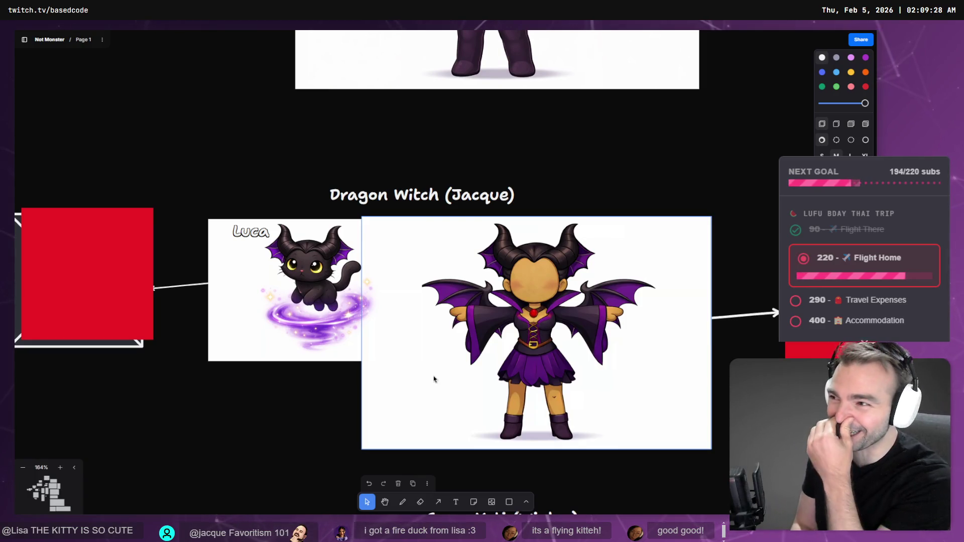
scroll(377, 340, down, 8)
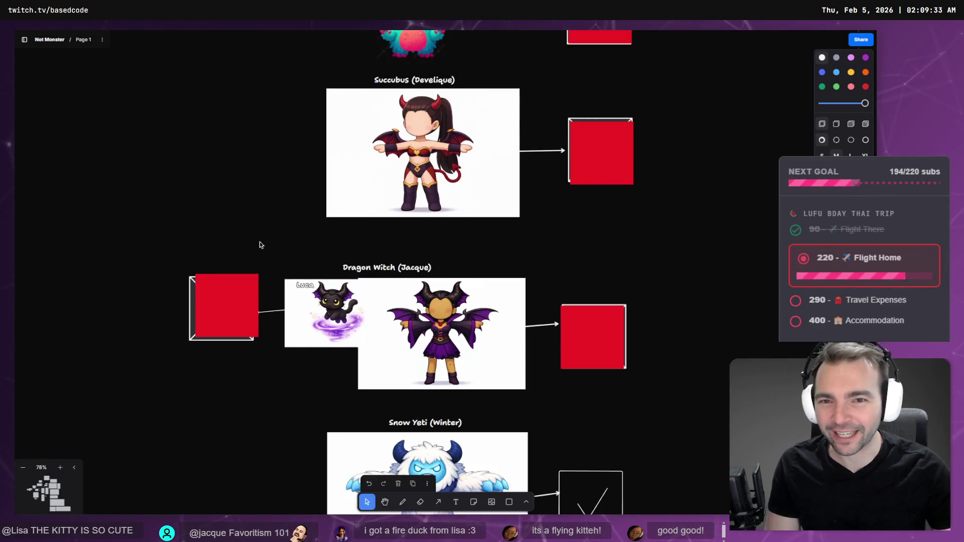
scroll(364, 297, up, 5)
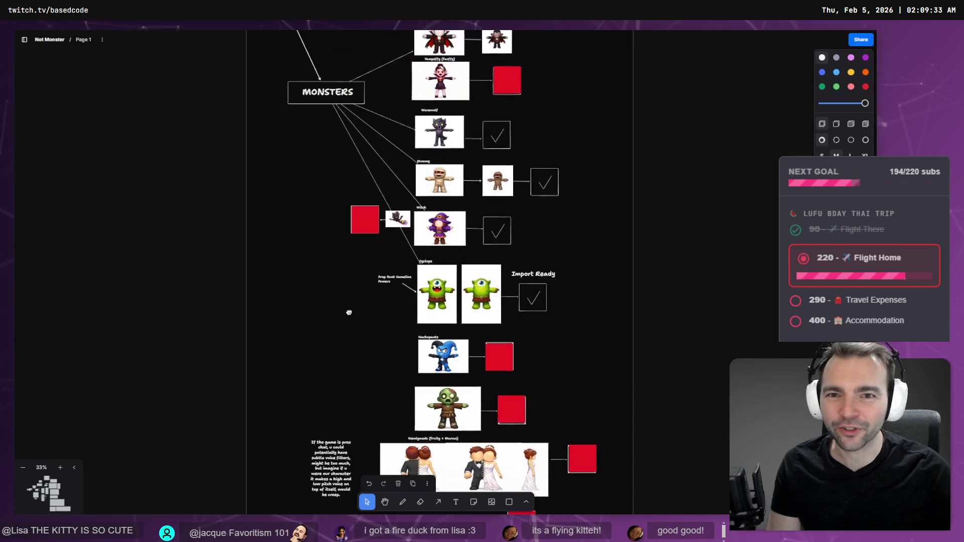
scroll(424, 231, up, 6)
scroll(424, 230, up, 8)
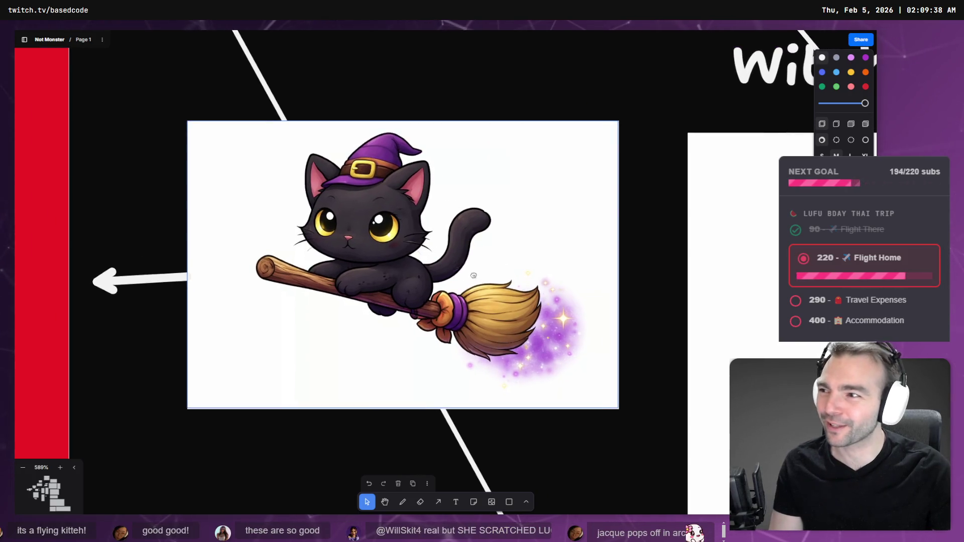
scroll(542, 255, down, 8)
scroll(332, 218, up, 5)
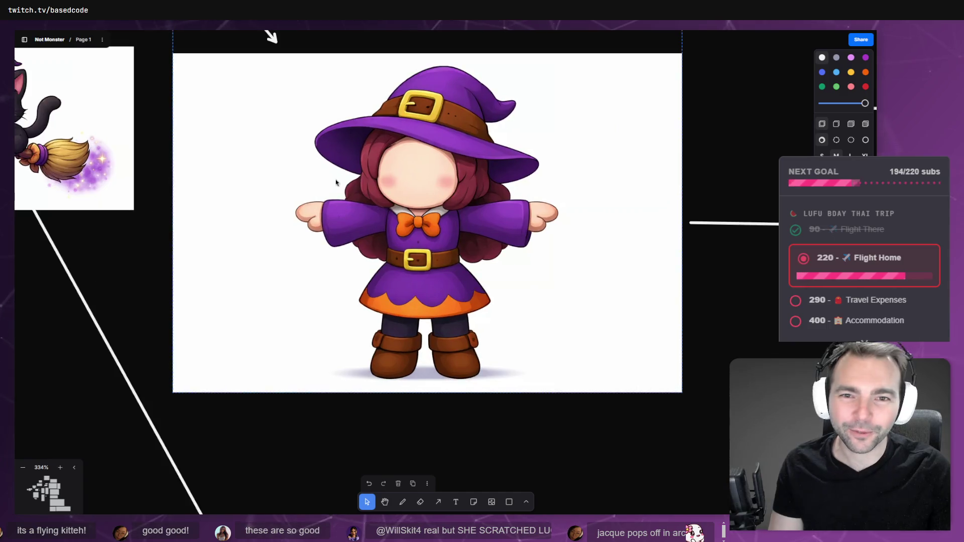
scroll(332, 217, down, 8)
scroll(285, 245, down, 10)
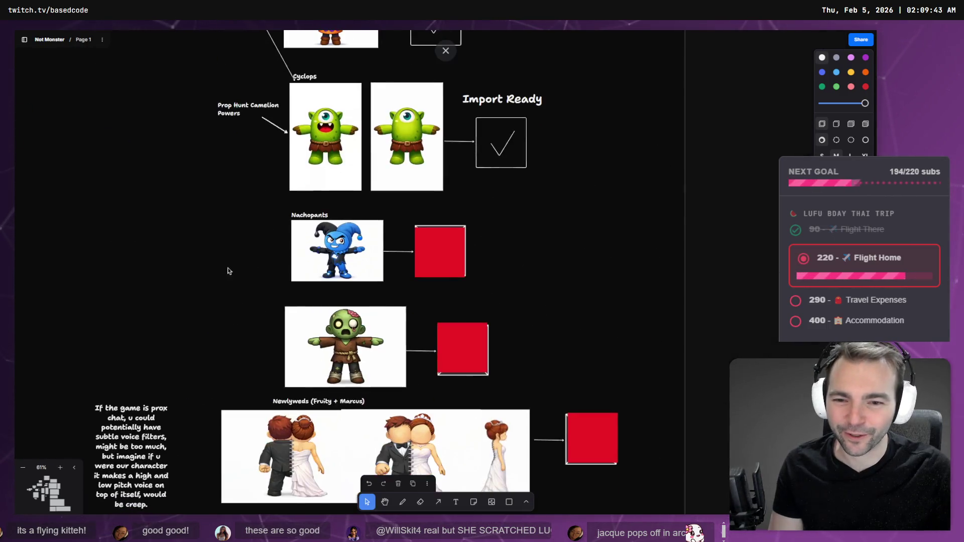
scroll(226, 191, down, 5)
scroll(318, 210, up, 7)
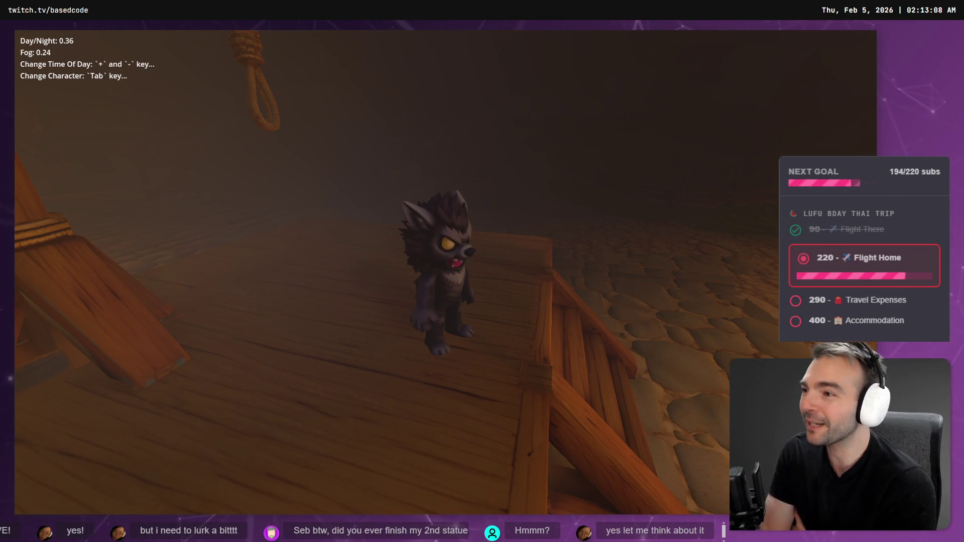
Step: Run the character from the deck across the street and onto the foggy dirt path
key(w)
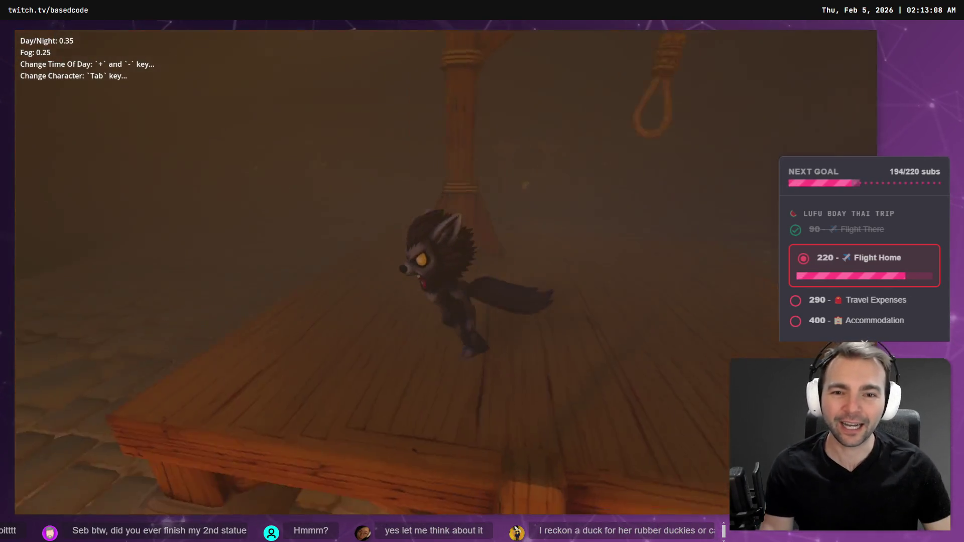
key(w)
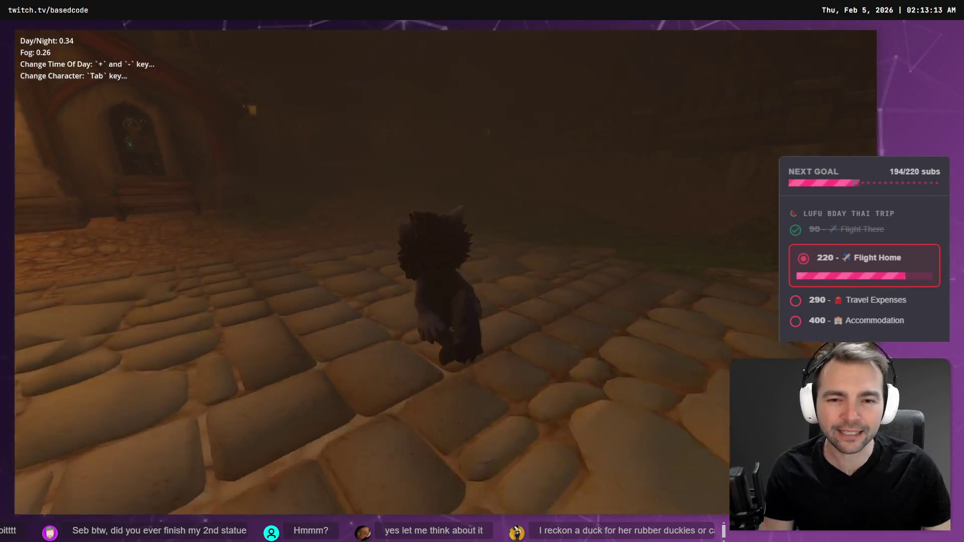
key(w)
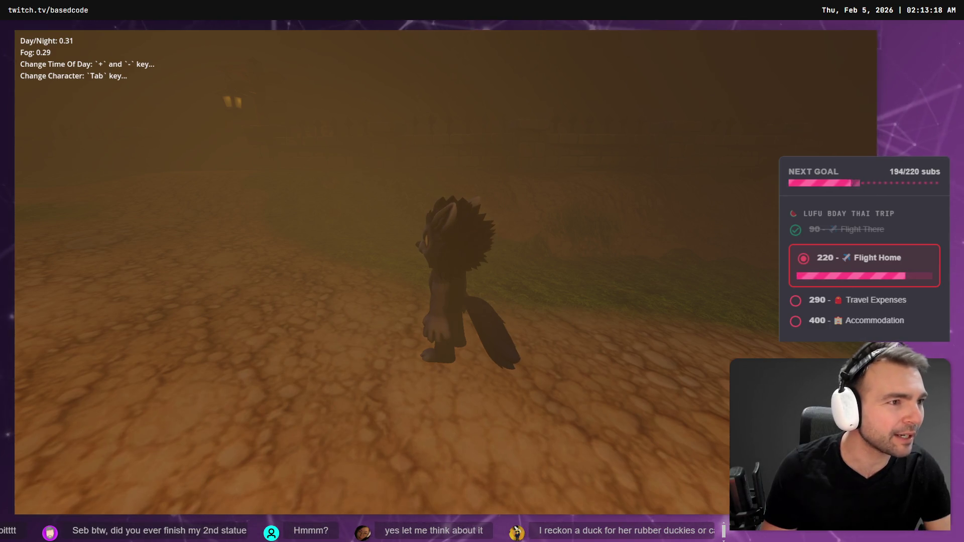
key(alt+Tab)
scroll(384, 78, down, 10)
Step: Zoom out to the Next 50 board and select the red square beside #56 Greybeard
scroll(430, 215, down, 10)
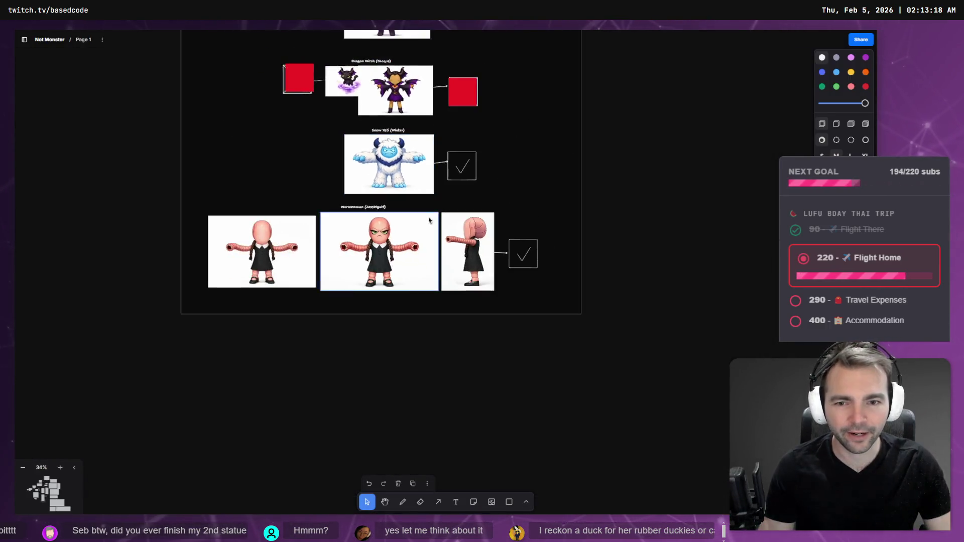
scroll(446, 200, up, 3)
scroll(446, 200, up, 5)
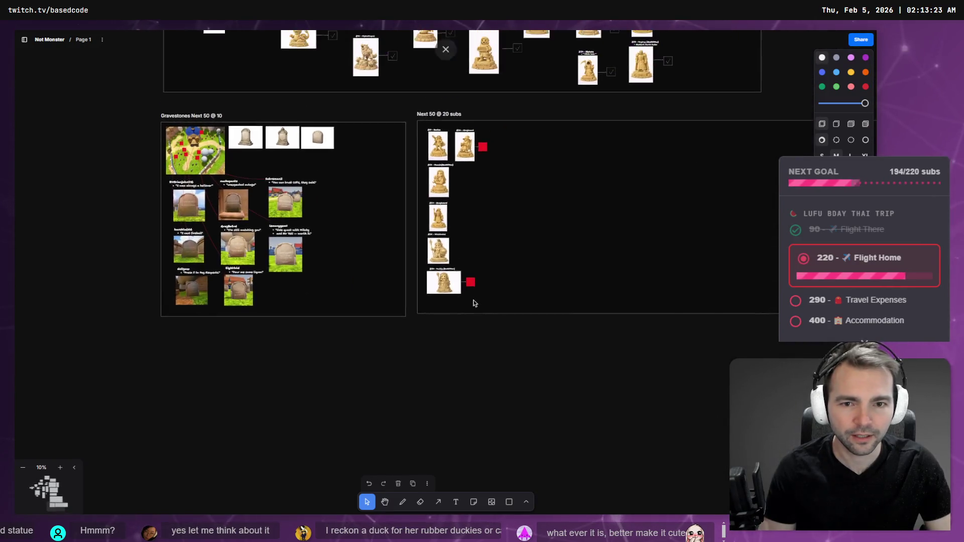
scroll(448, 212, up, 8)
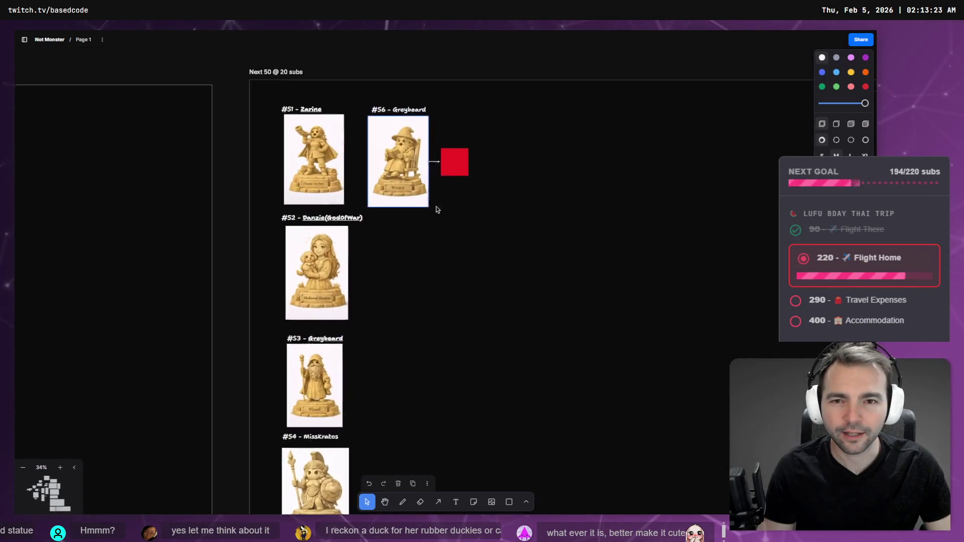
scroll(448, 212, up, 2)
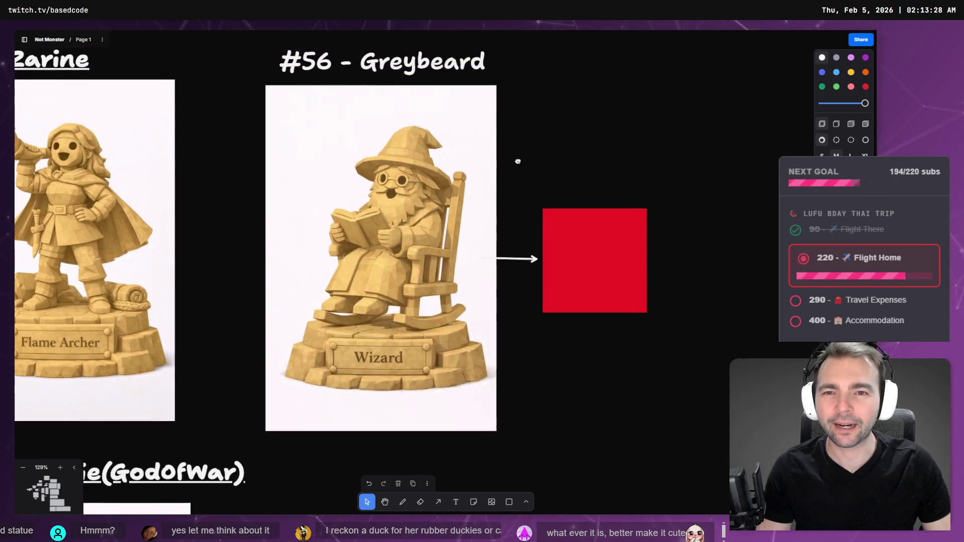
click(589, 257)
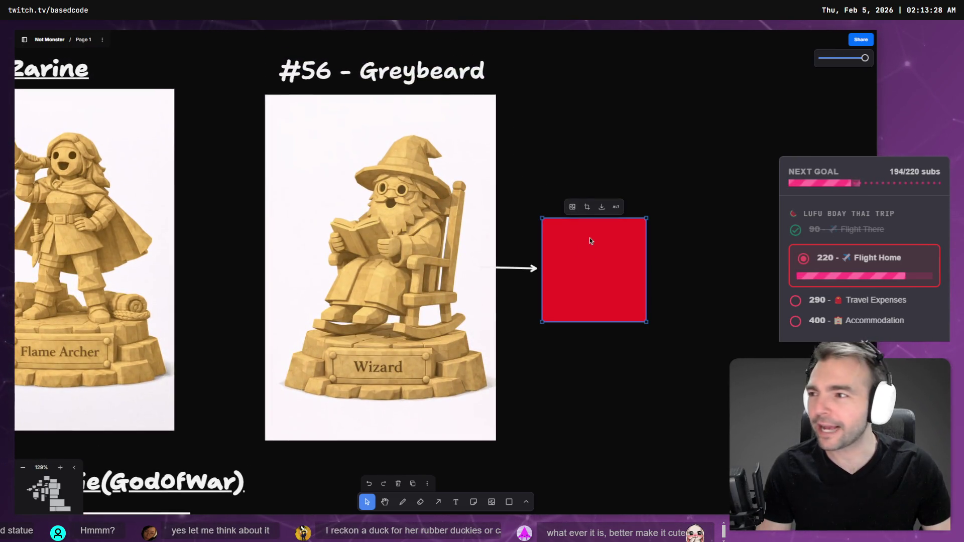
scroll(517, 132, up, 1)
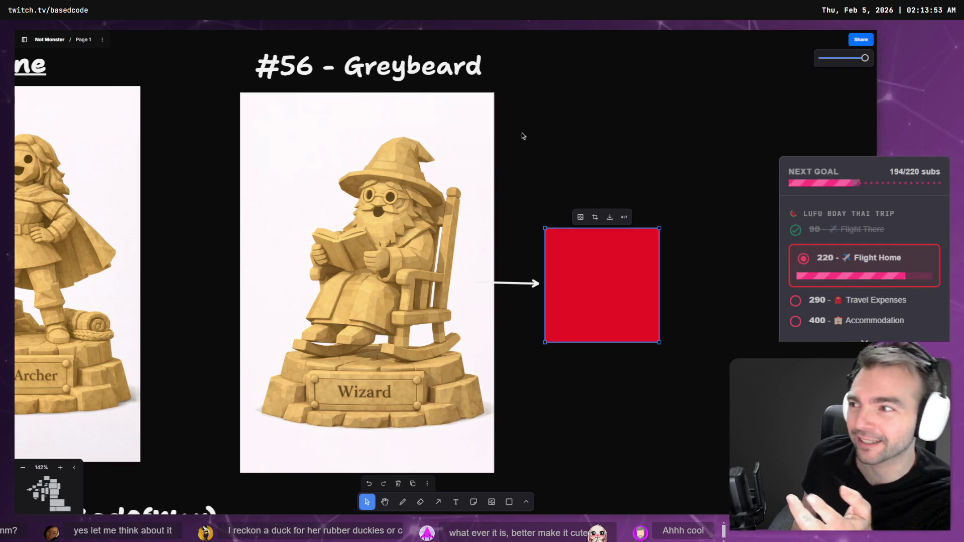
Step: Drag the monsters frame's bottom edge further down
scroll(288, 272, down, 10)
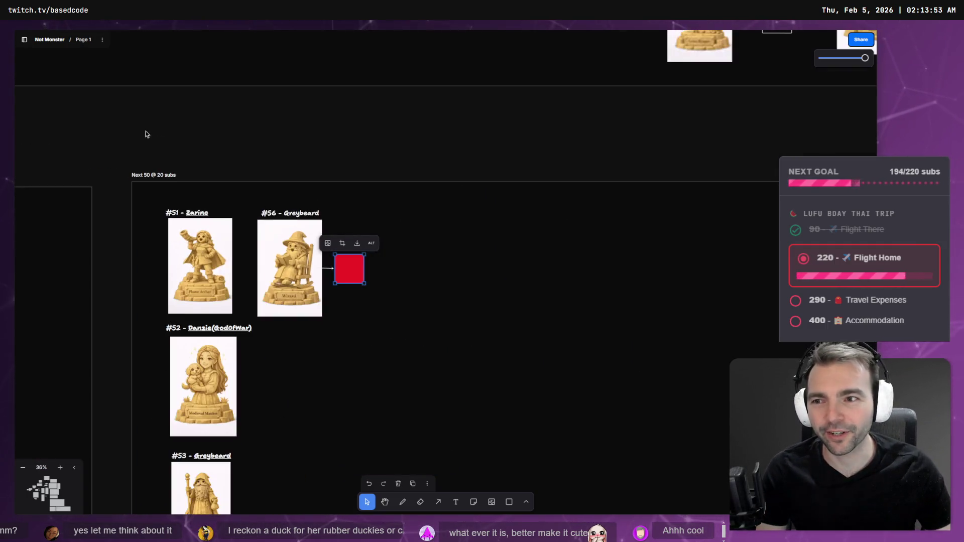
scroll(401, 251, up, 5)
scroll(402, 251, left, 8)
scroll(670, 356, down, 5)
scroll(637, 340, down, 8)
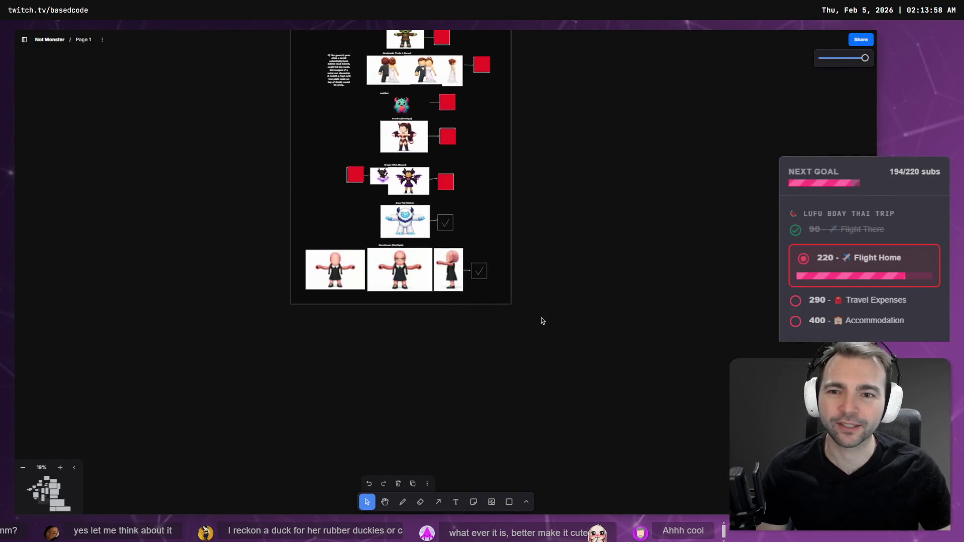
scroll(473, 325, up, 10)
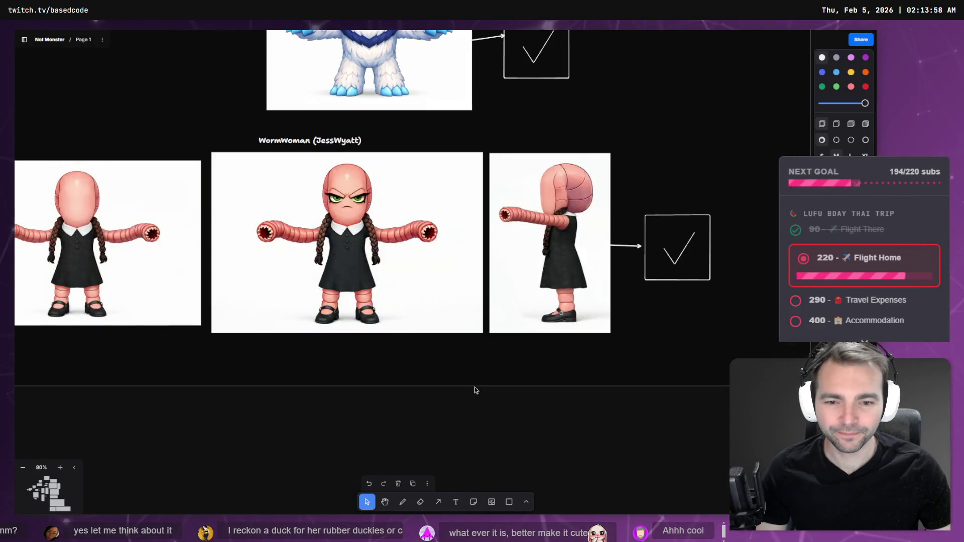
click(478, 385)
scroll(480, 384, down, 6)
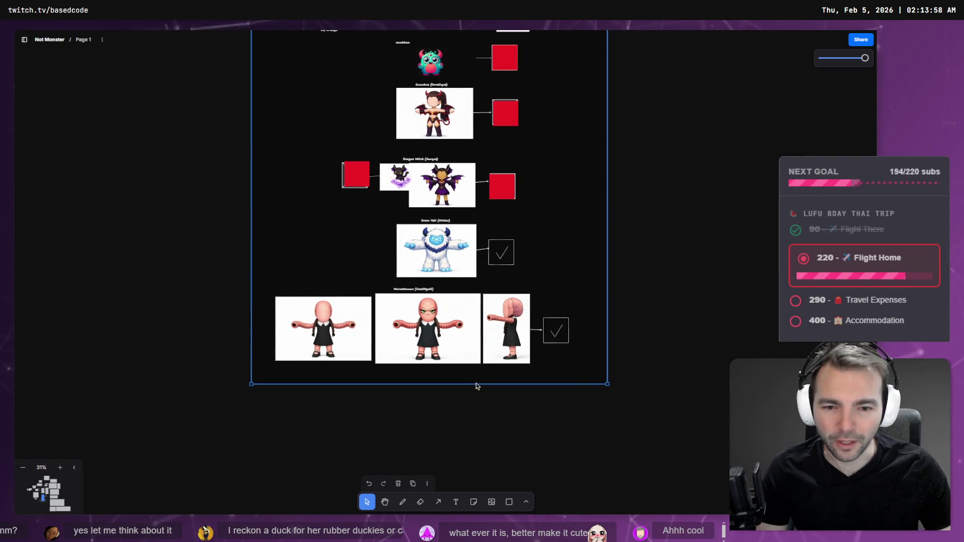
drag(475, 384, 486, 457)
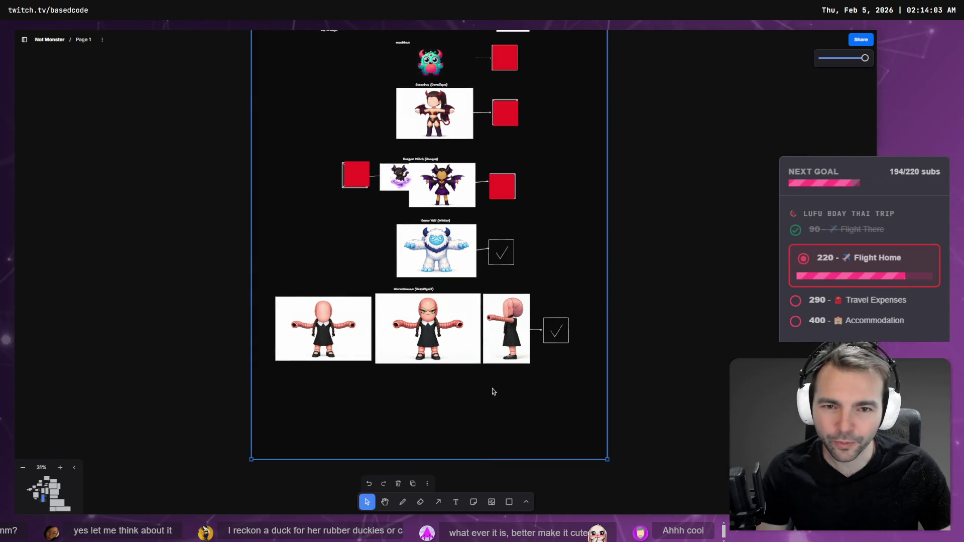
Step: Extend the Villagers frame downward as well
scroll(493, 394, up, 5)
scroll(443, 143, up, 10)
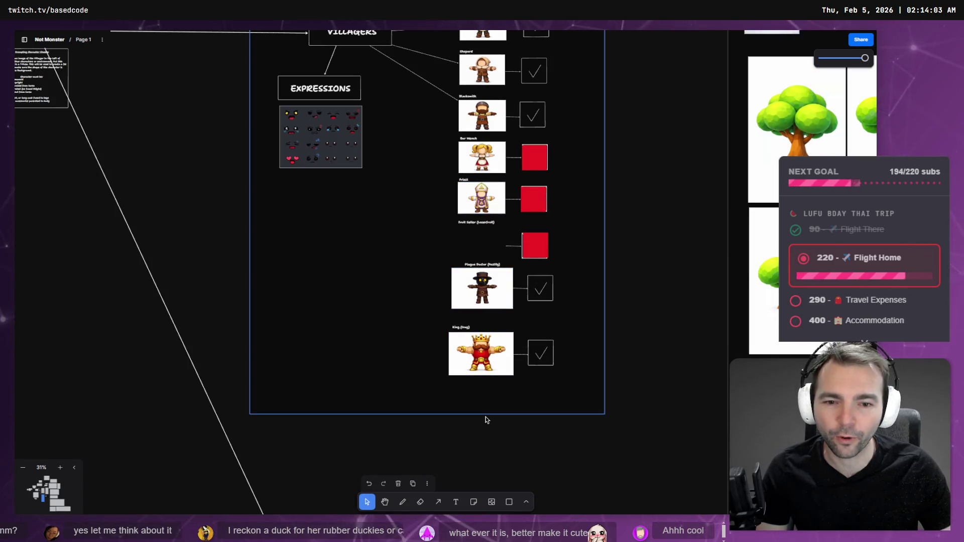
drag(486, 415, 487, 469)
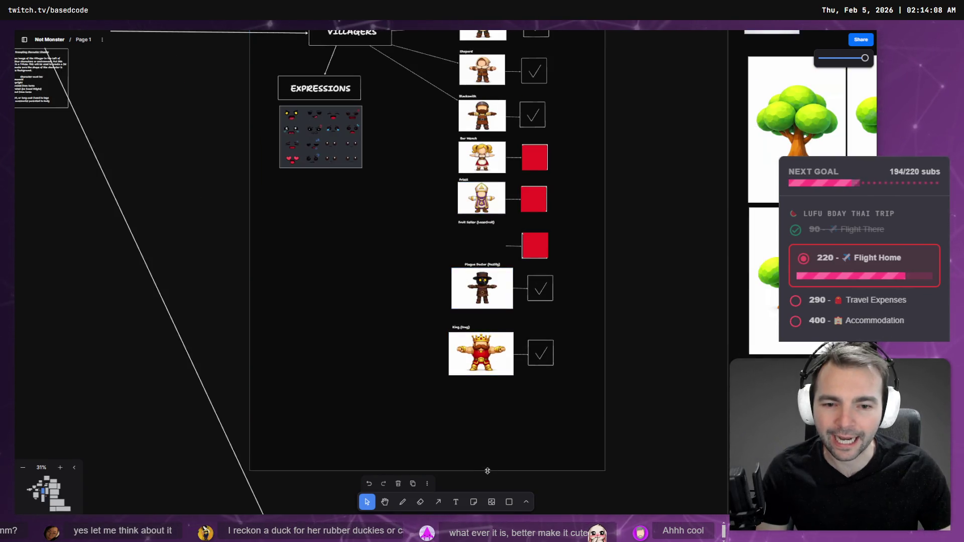
click(480, 265)
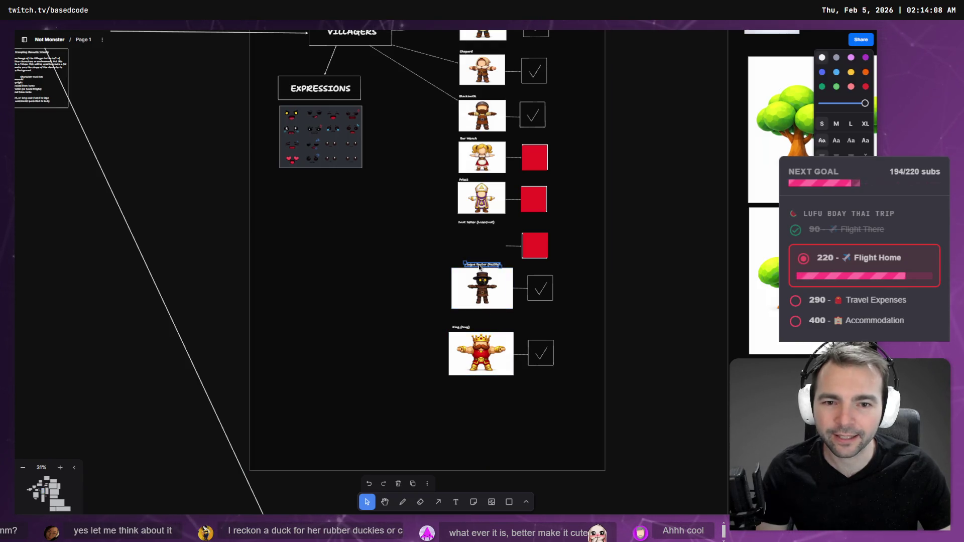
Step: Duplicate the Plague Doctor label and place the copy below the King image
mouse_move(480, 267)
mouse_down()
mouse_move(490, 399)
mouse_move(465, 391)
mouse_up()
scroll(471, 402, up, 10)
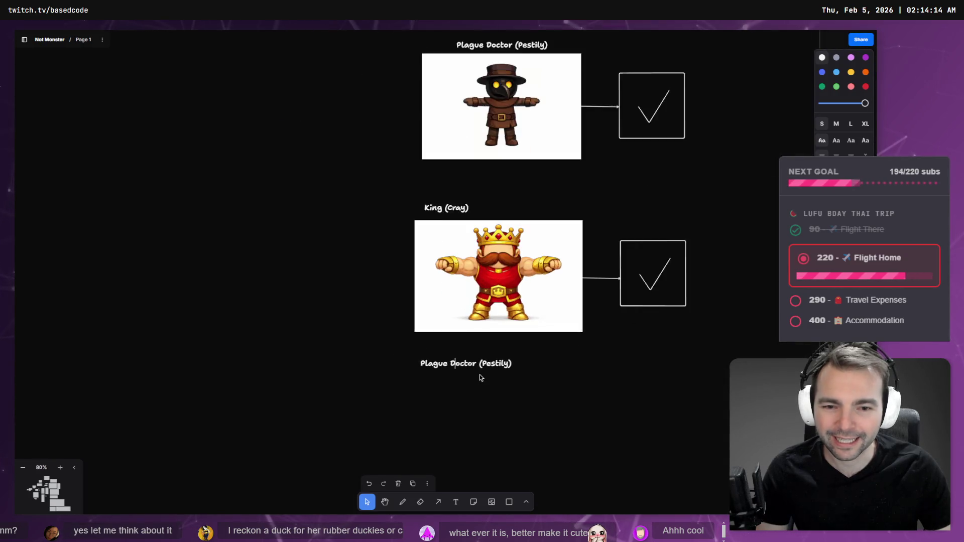
key(shift+End)
shift+click(385, 359)
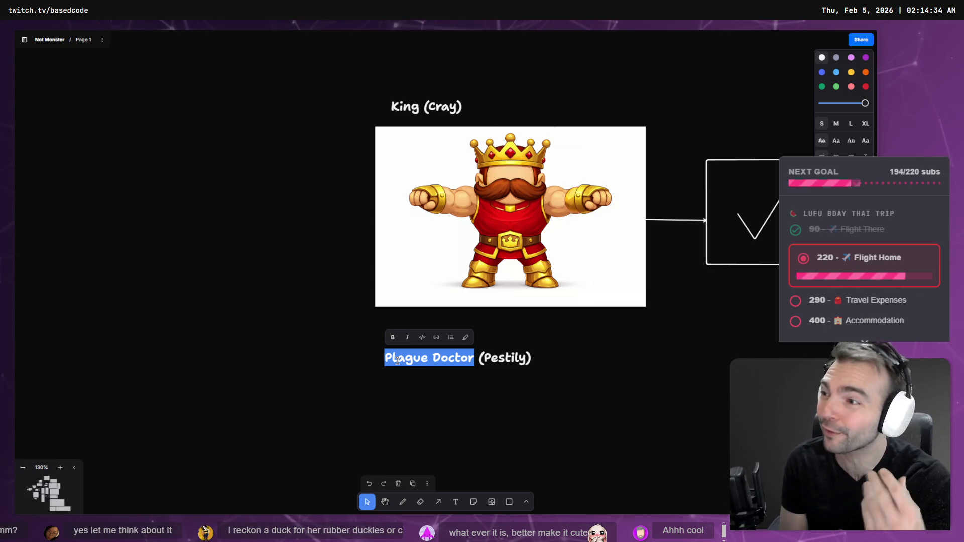
Step: Retype the copied label as 'Town Painter?' with a different contributor name in brackets
key(End)
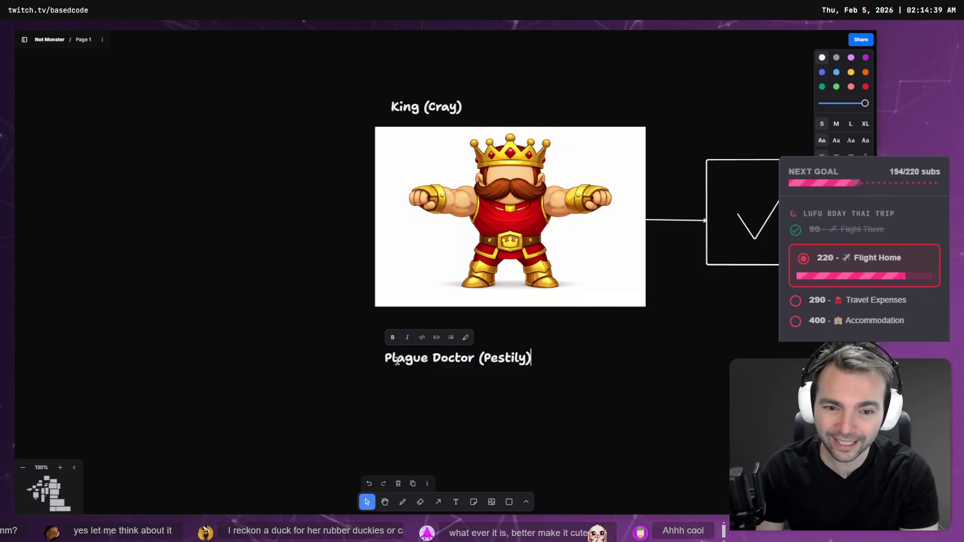
key(ctrl+shift+Left)
text(Lisa)
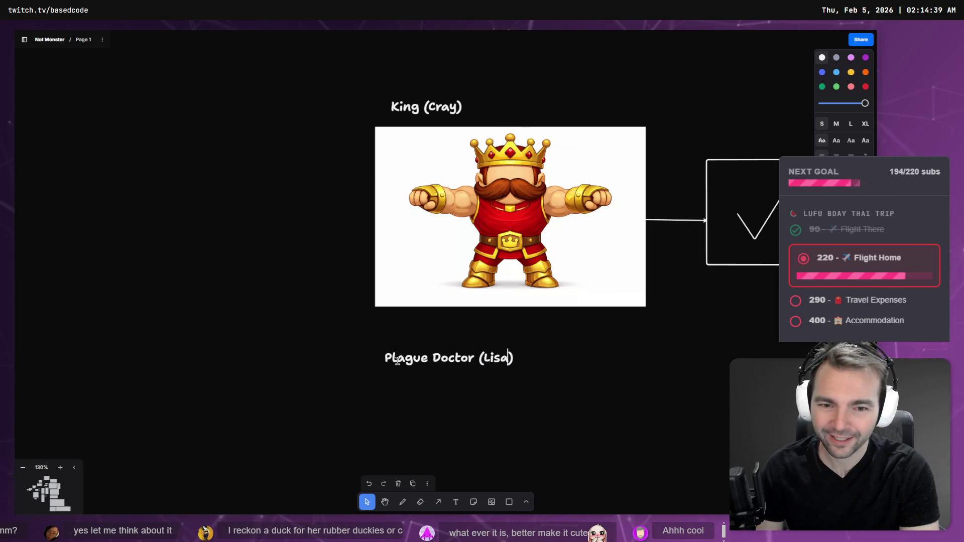
key(shift+Home)
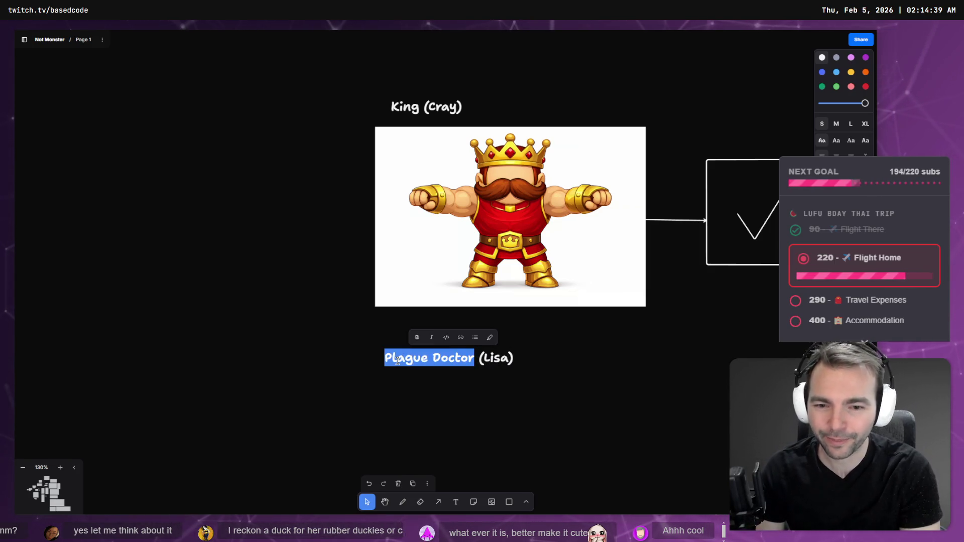
text(Town Pal)
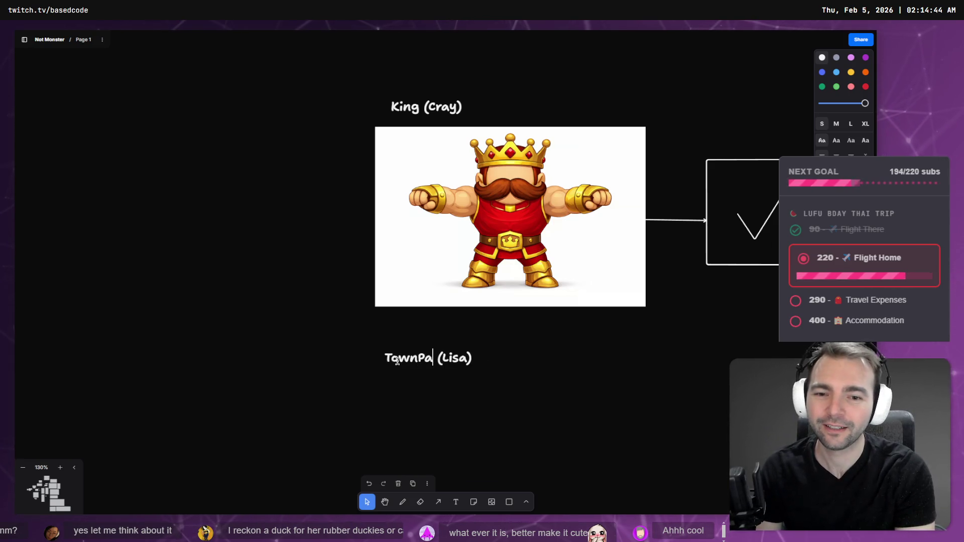
key(BackSpace)
key(BackSpace)
key(BackSpace)
text(Painte)
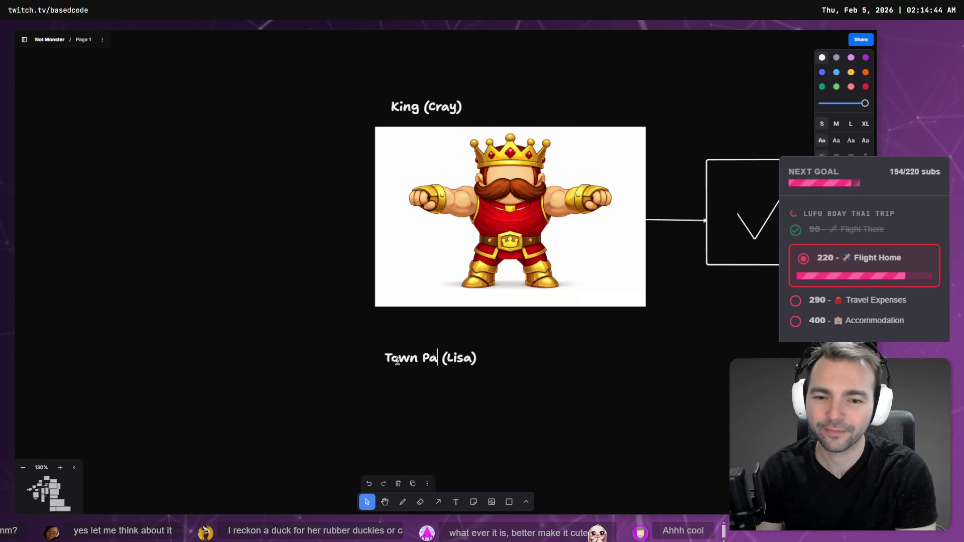
key(BackSpace)
key(BackSpace)
text(?)
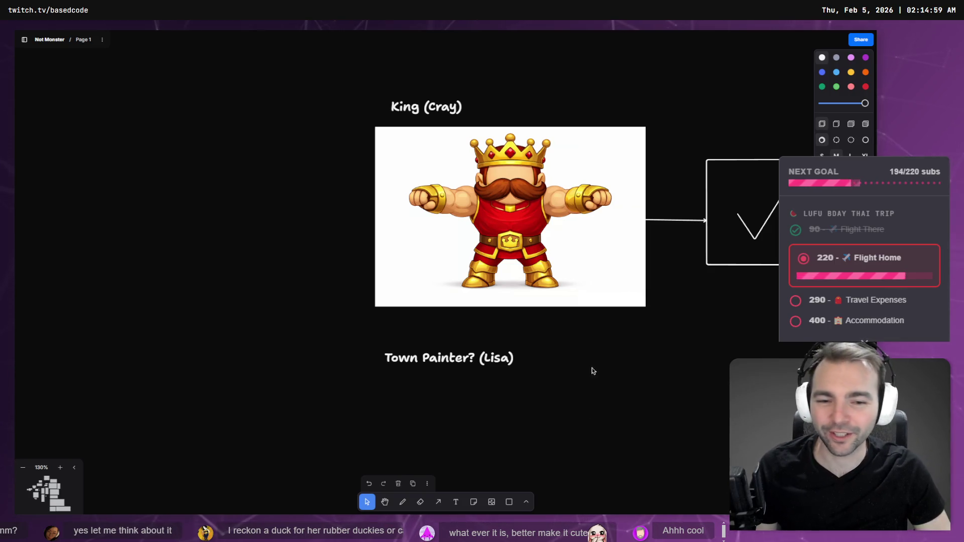
scroll(580, 374, down, 10)
Step: Pan across the boards to the gravestone frame and the #56 statue on Next 50
scroll(571, 356, down, 2)
drag(569, 349, 447, 133)
mouse_move(508, 345)
mouse_down()
mouse_move(485, 132)
mouse_move(463, 174)
mouse_up()
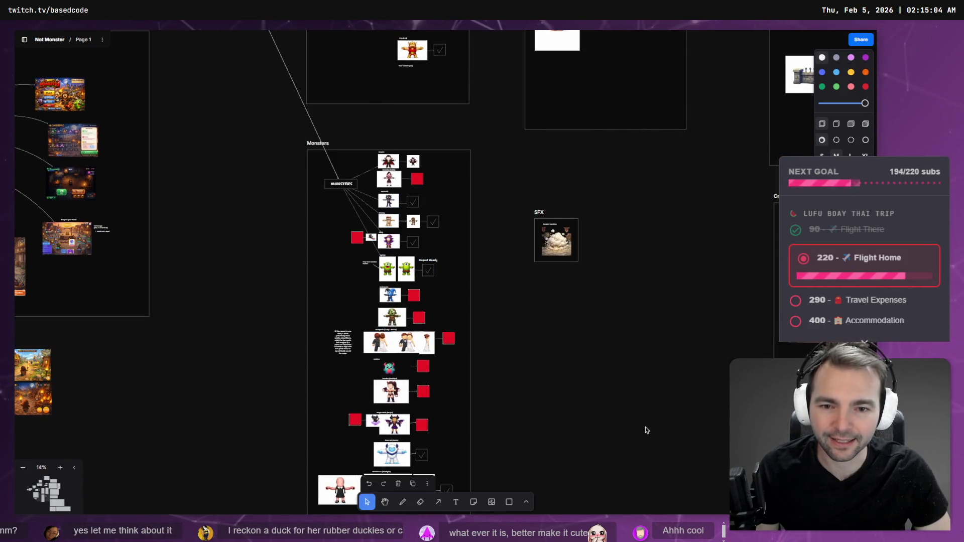
scroll(646, 430, down, 10)
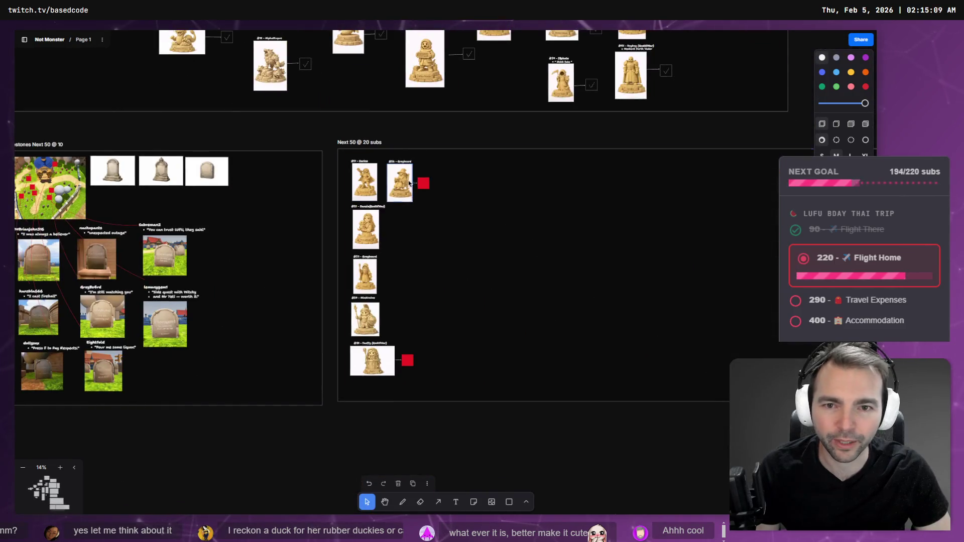
click(402, 180)
scroll(368, 361, up, 5)
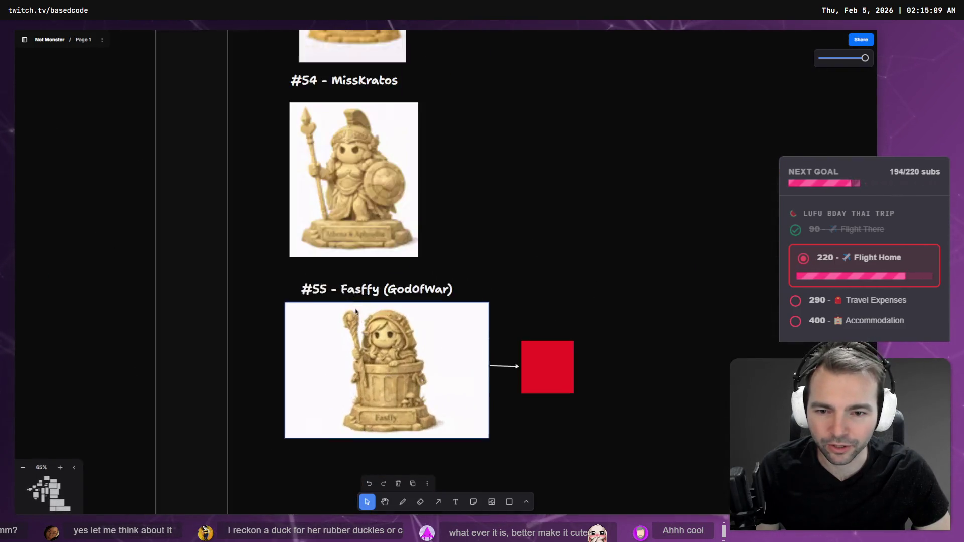
scroll(364, 254, down, 3)
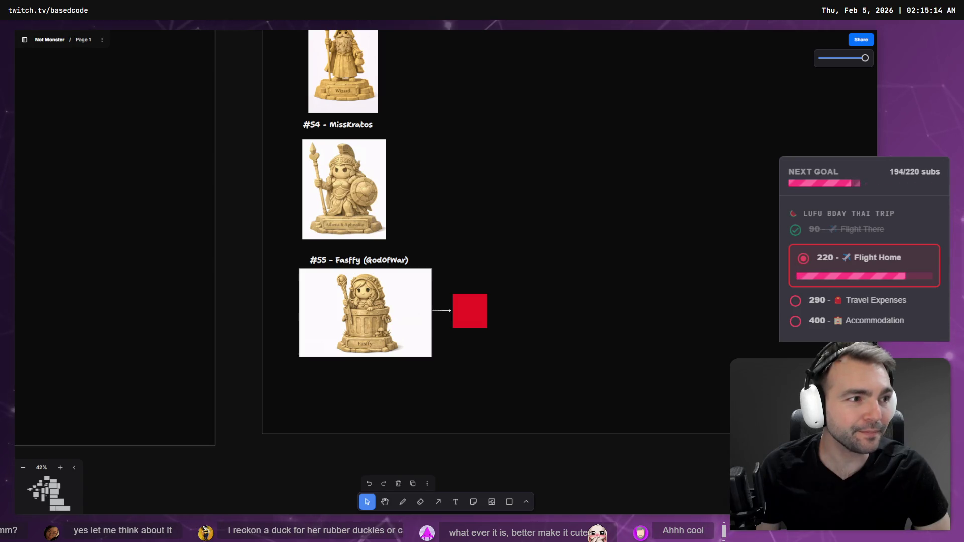
scroll(280, 236, down, 4)
scroll(502, 235, left, 10)
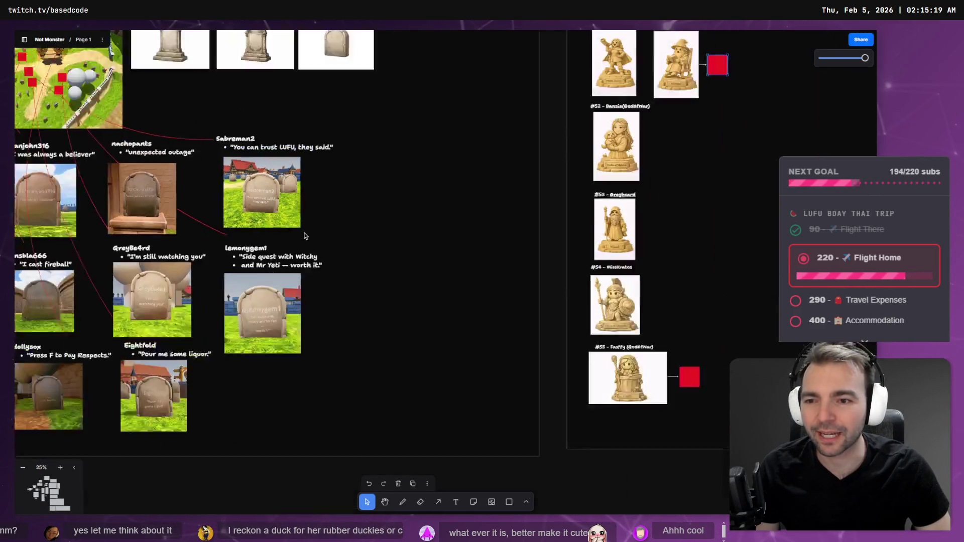
key(alt+Tab)
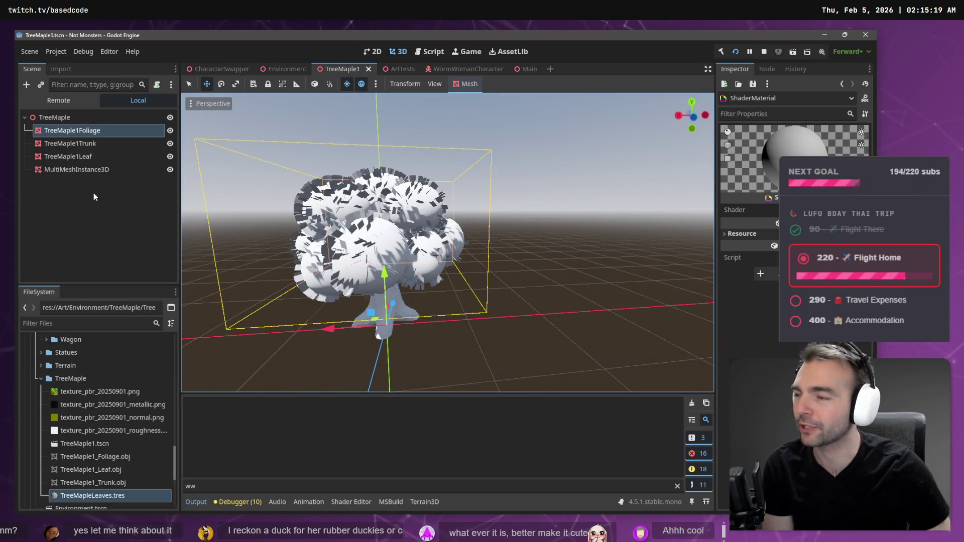
Step: Assign a material to the TreeMaple1Foliage surface, then switch to the Environment scene
click(108, 456)
click(87, 133)
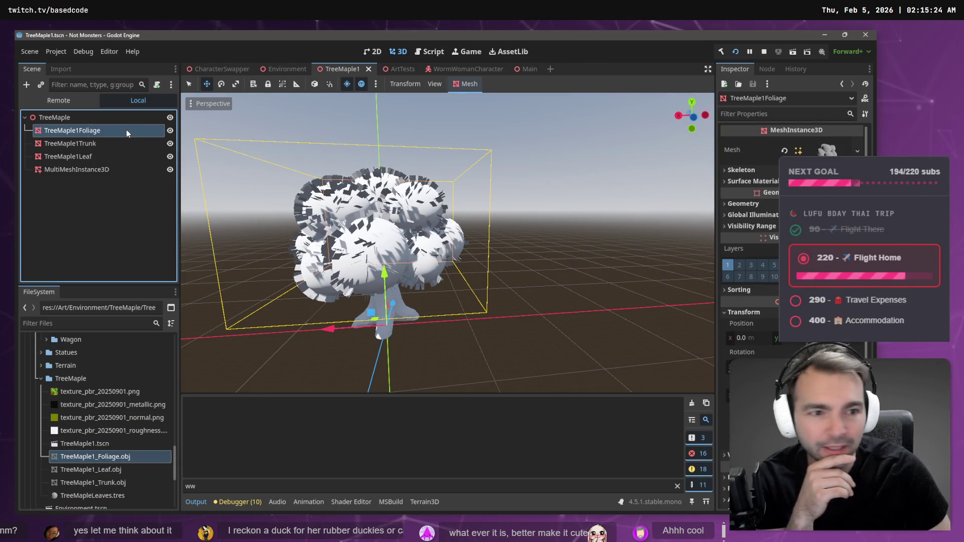
click(753, 181)
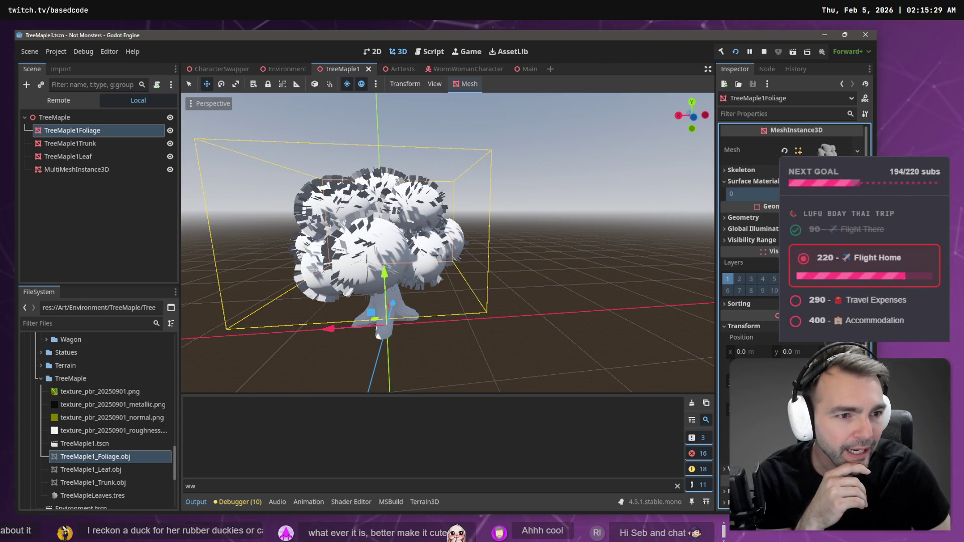
click(803, 196)
click(753, 201)
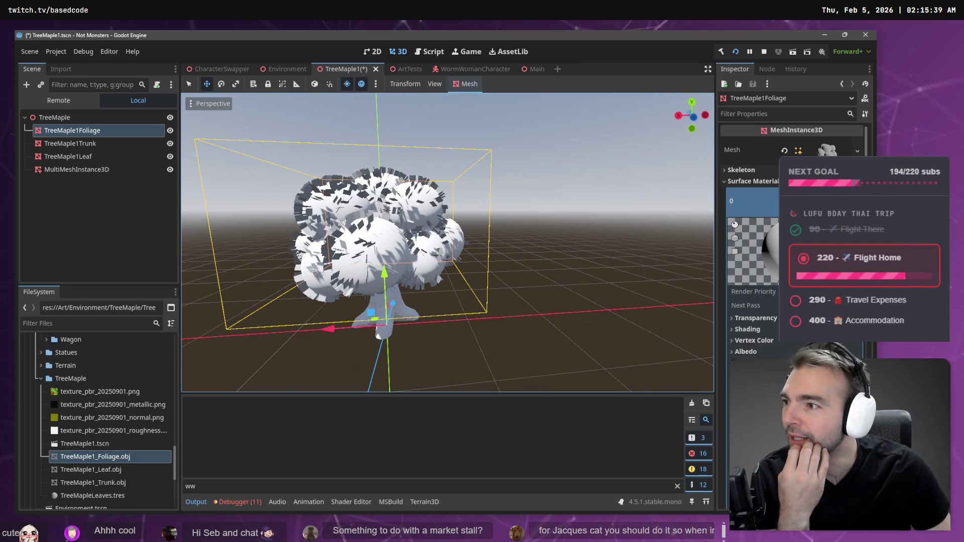
mouse_move(308, 74)
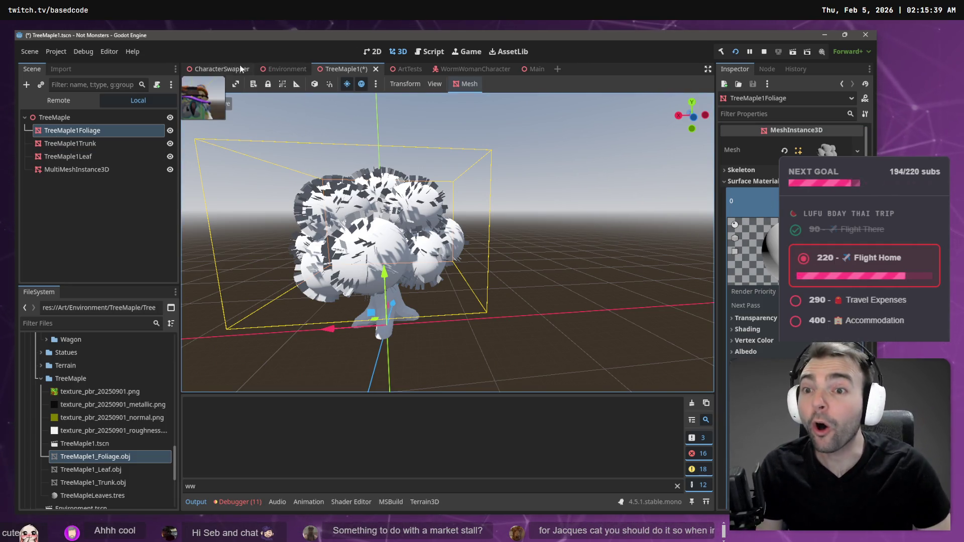
click(291, 69)
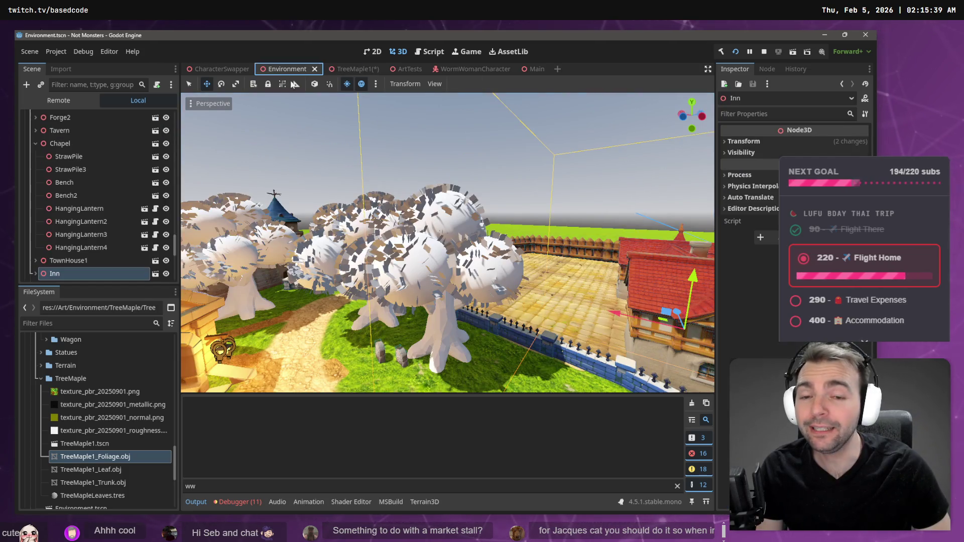
Step: Fly down the market street to frame the orange stall and the blue-and-white stall
key(w)
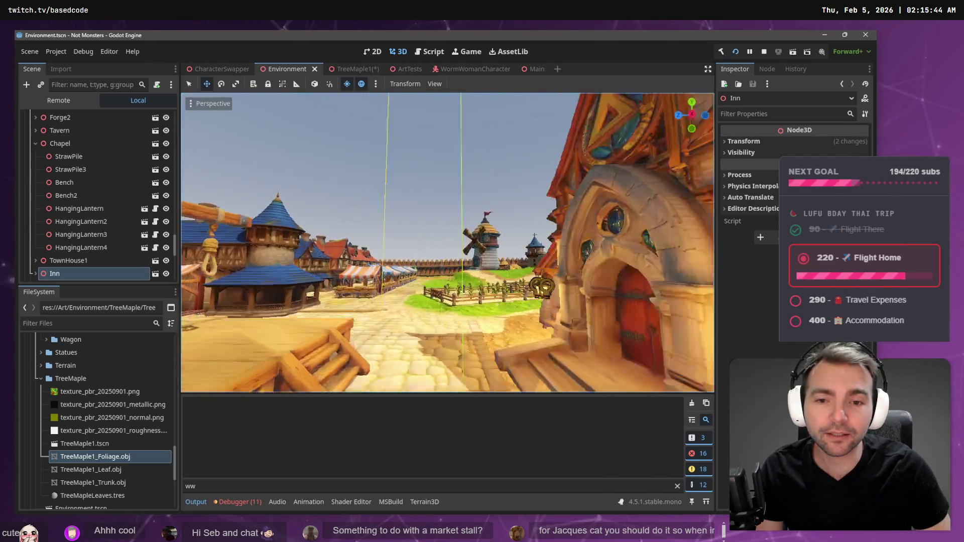
key(w)
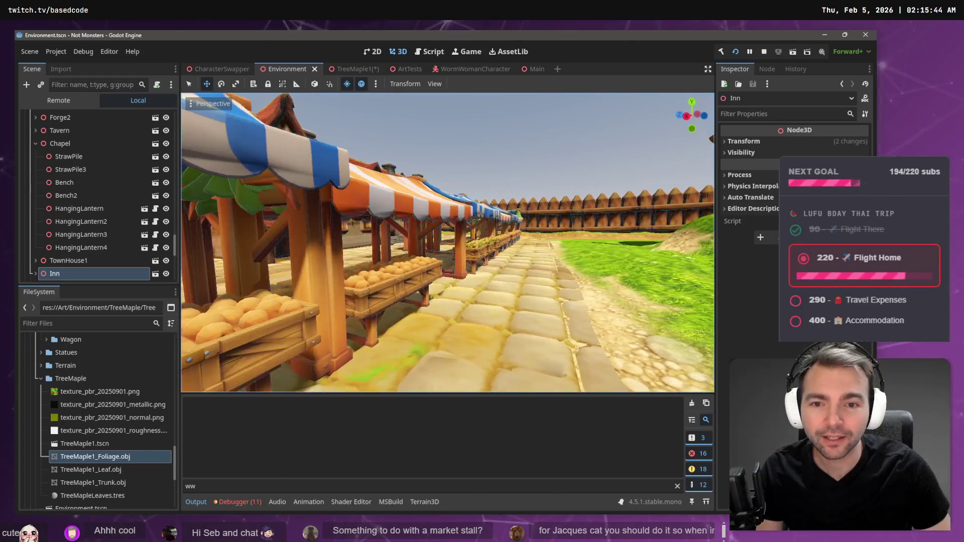
key(w)
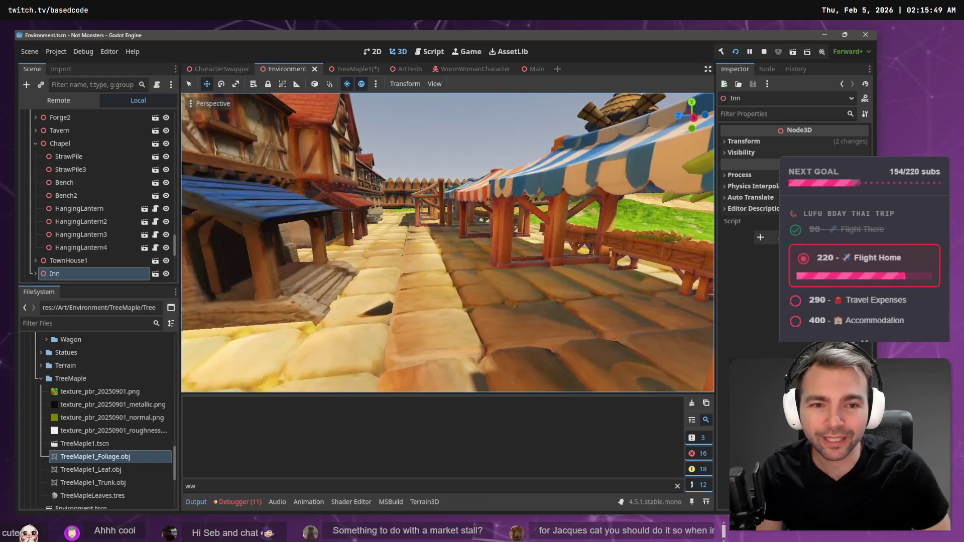
key(w)
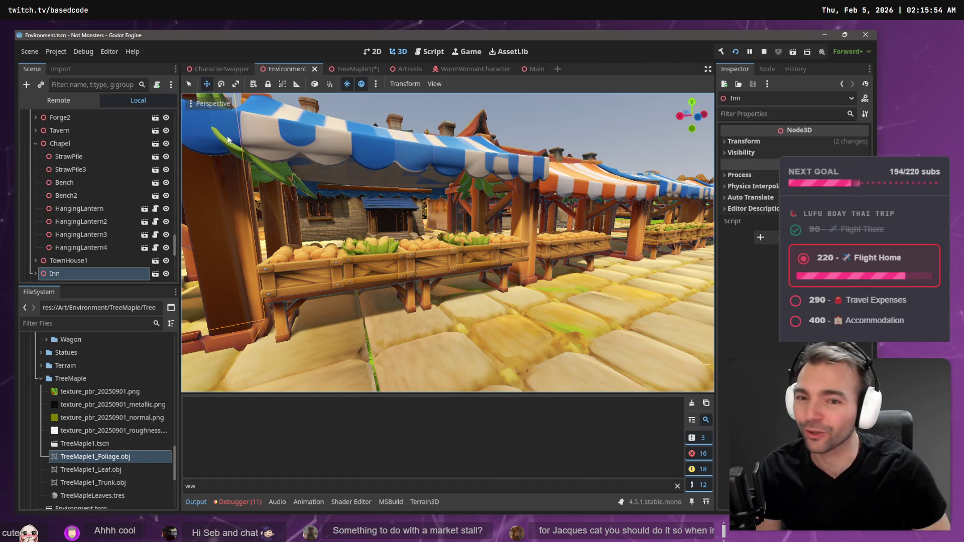
key(w)
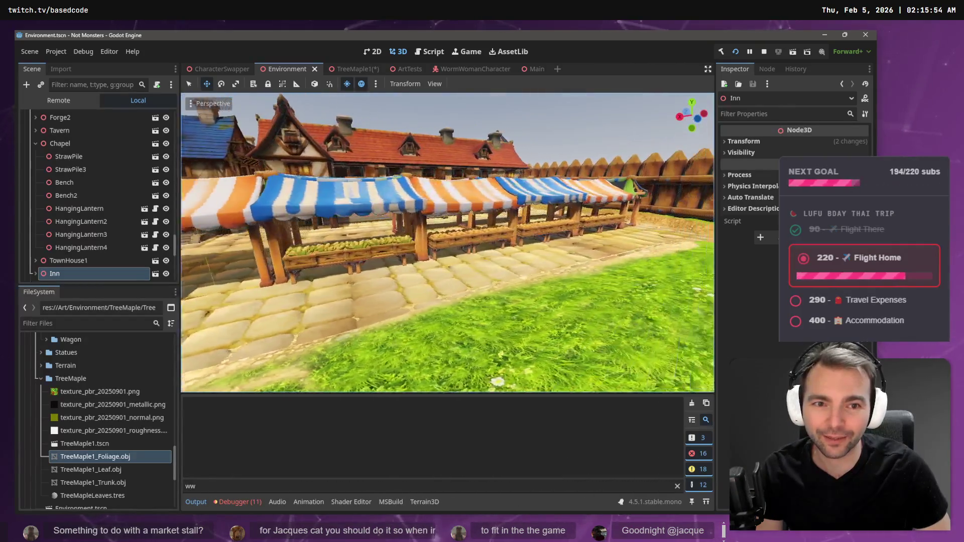
key(w)
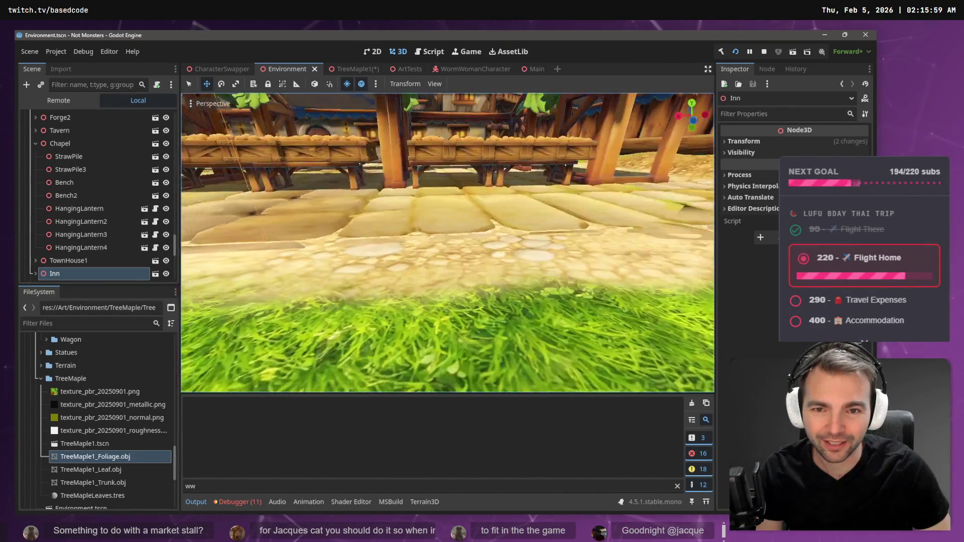
key(s)
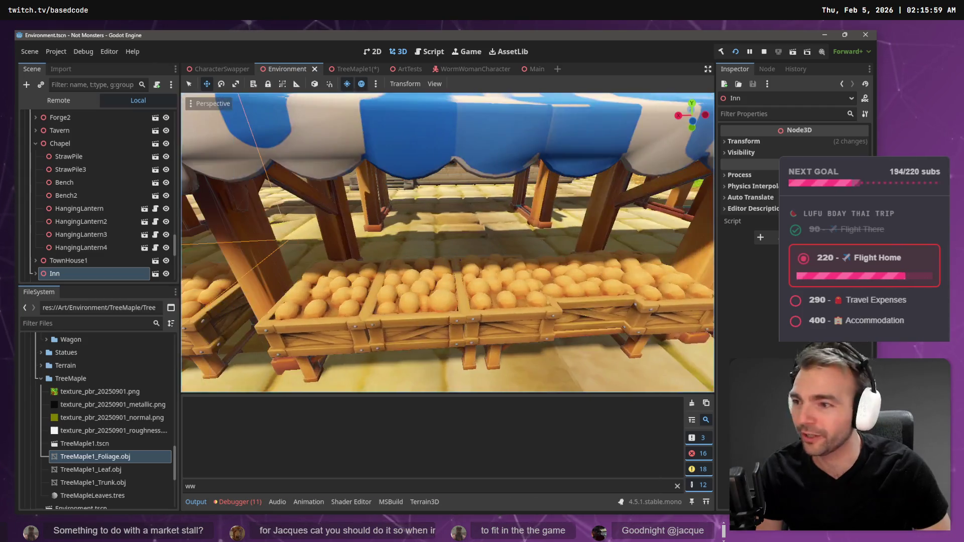
key(w)
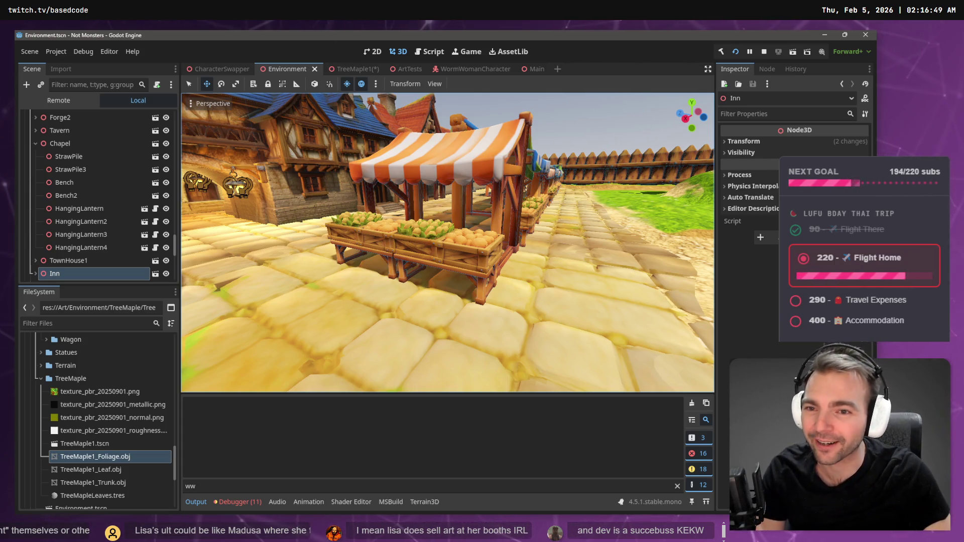
Step: Fly up over the town, down to the anvil and forge, then out toward the chapel and castle
key(e)
key(q)
key(w)
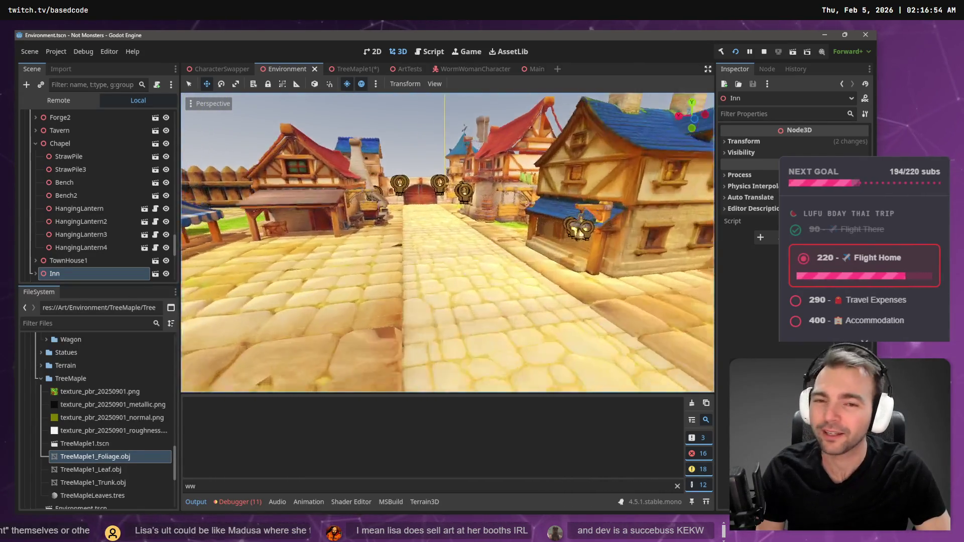
key(w)
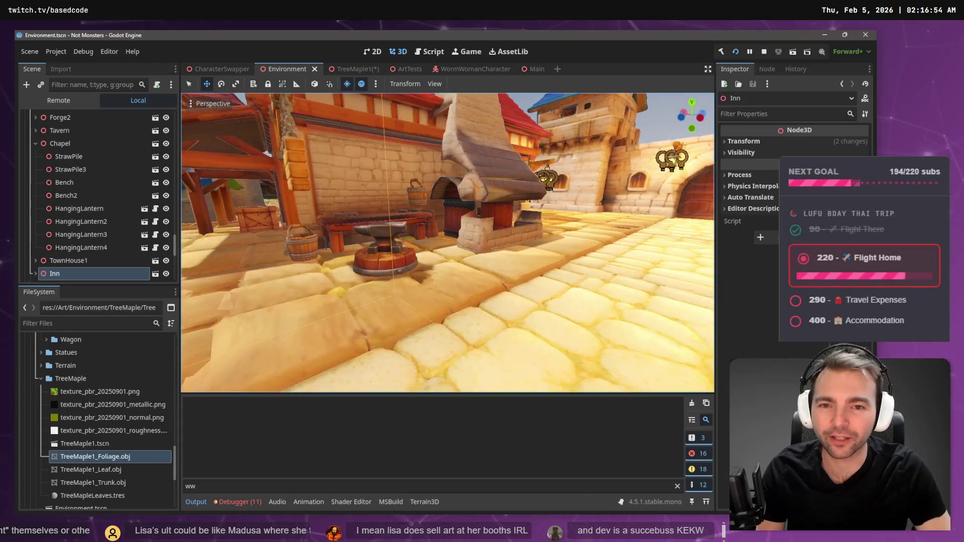
key(s)
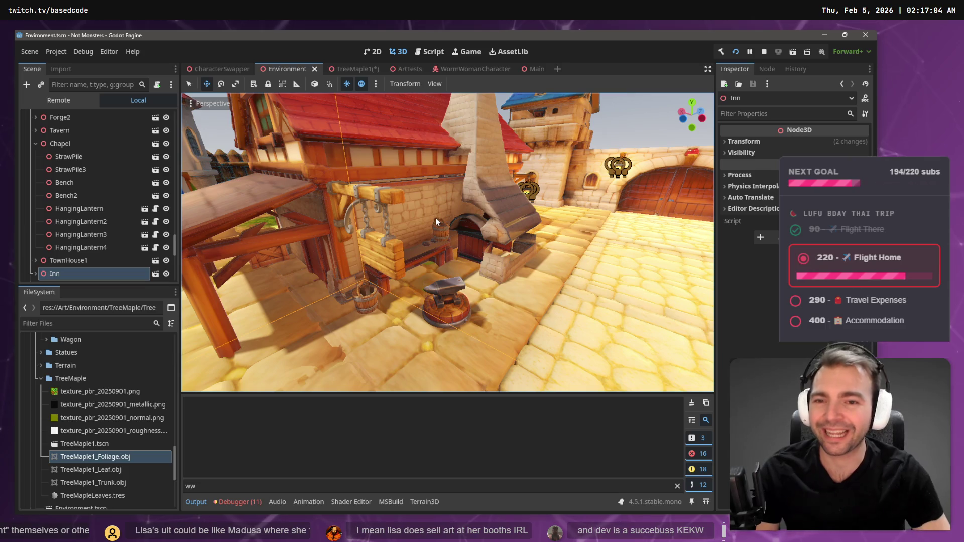
mouse_move(332, 151)
mouse_down()
mouse_move(291, 159)
mouse_move(406, 286)
mouse_up()
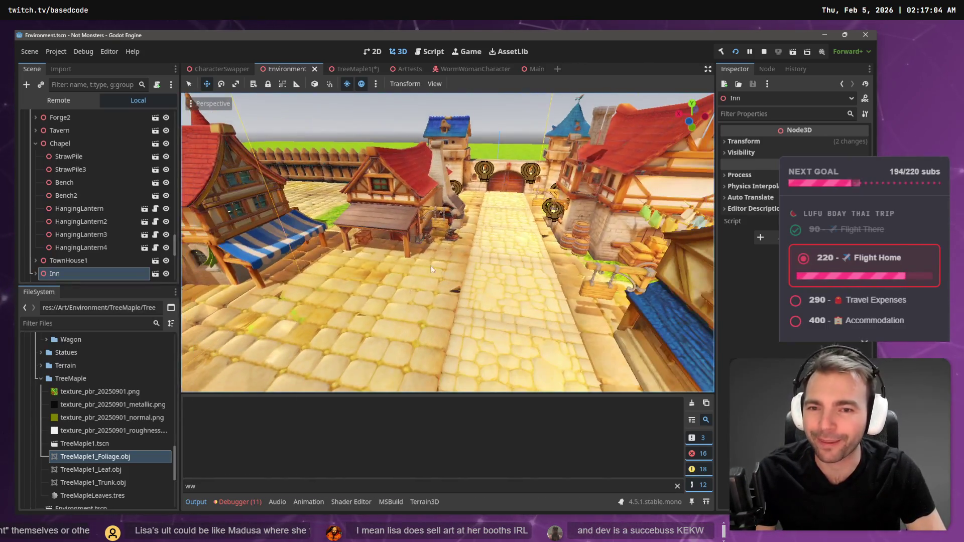
mouse_move(450, 169)
mouse_down()
mouse_move(410, 174)
mouse_move(458, 174)
mouse_up()
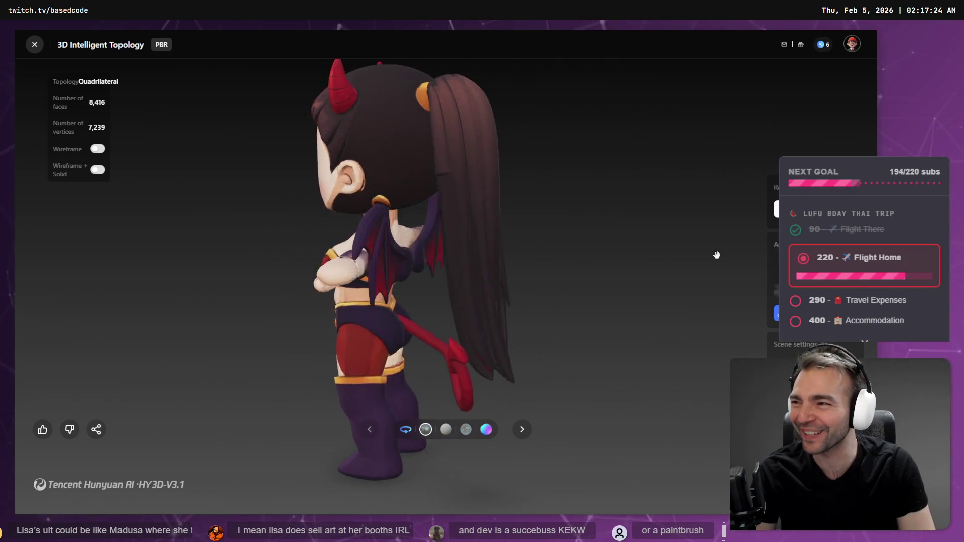
Step: Switch back from the Hunyuan 3D viewer to the Godot editor
key(alt+Tab)
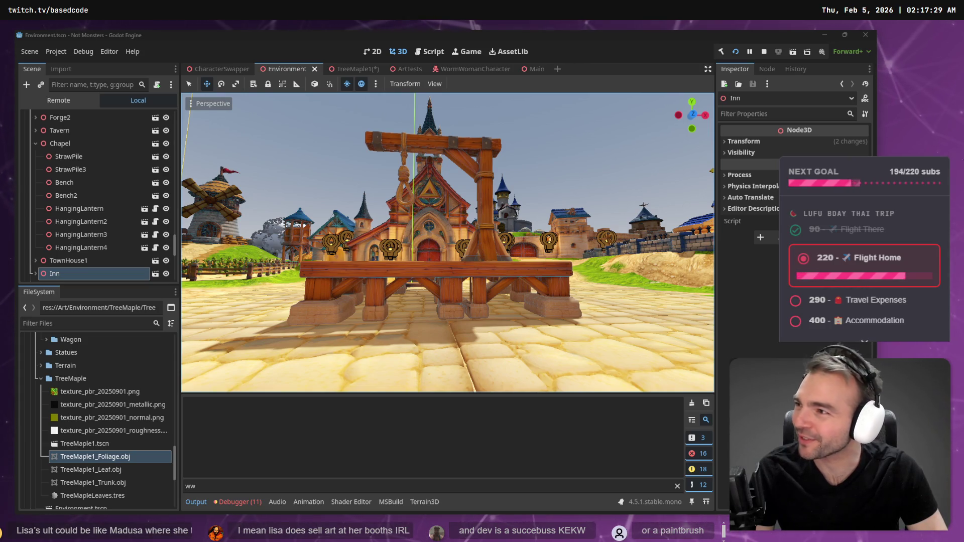
Step: Fly over the village past the market stalls and inn, then return to the TreeMaple1 scene
mouse_move(568, 151)
mouse_down()
mouse_move(569, 204)
mouse_move(597, 204)
mouse_move(570, 156)
mouse_up()
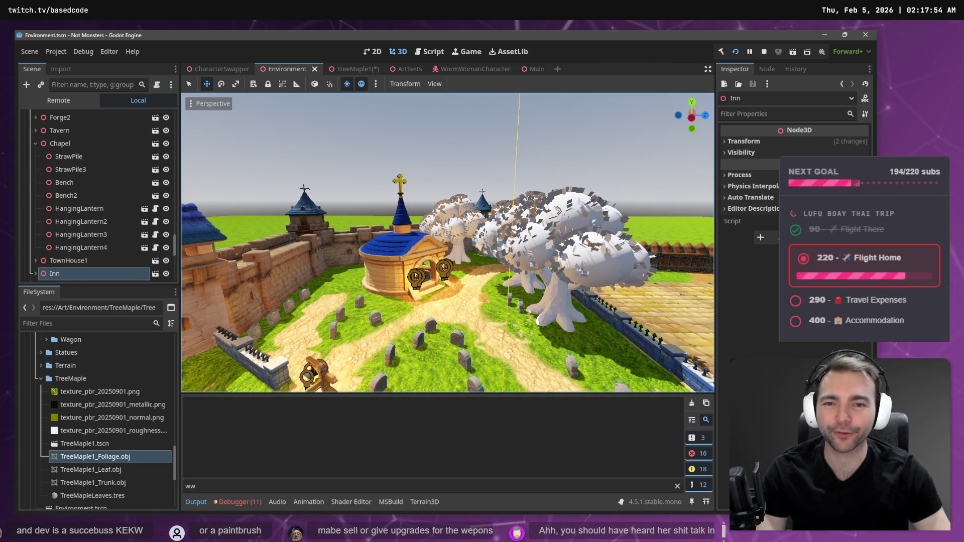
key(w)
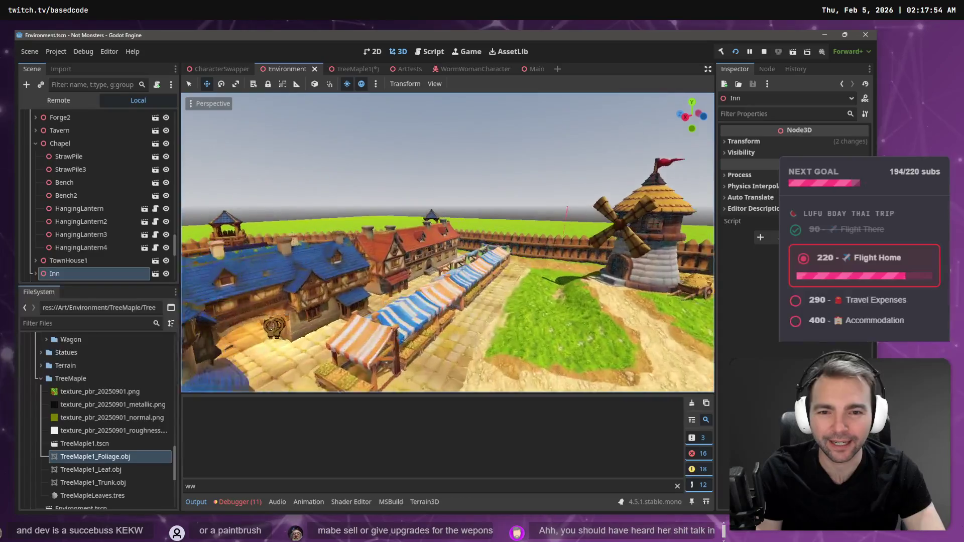
key(w)
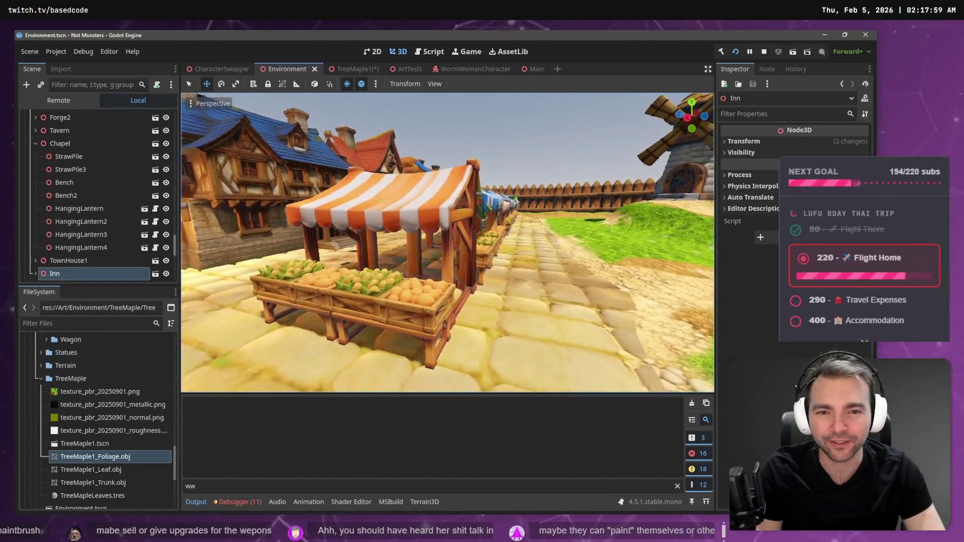
key(w)
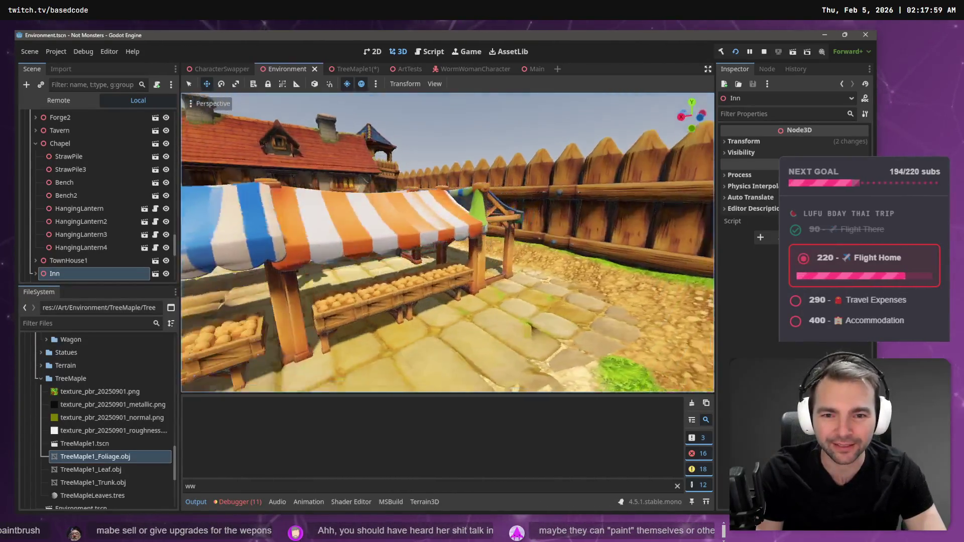
key(w)
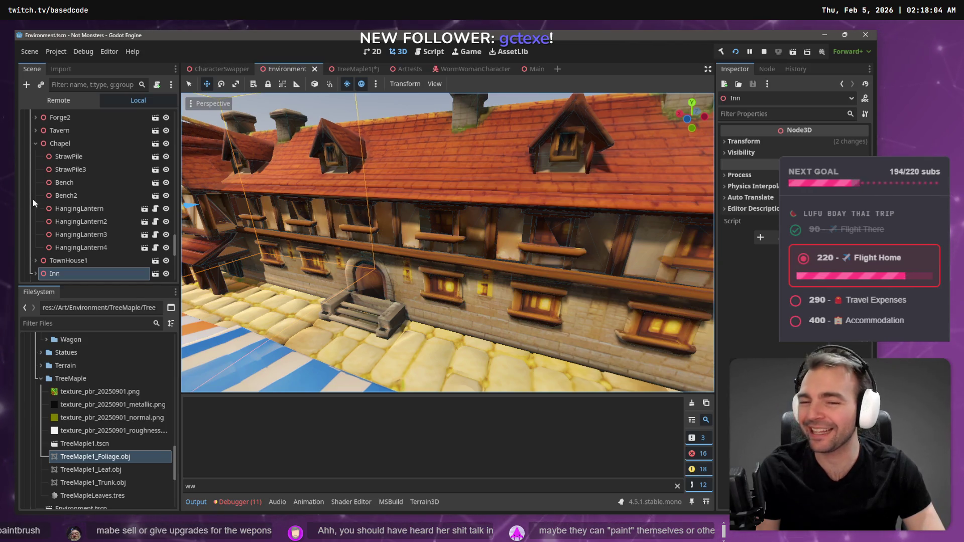
key(s)
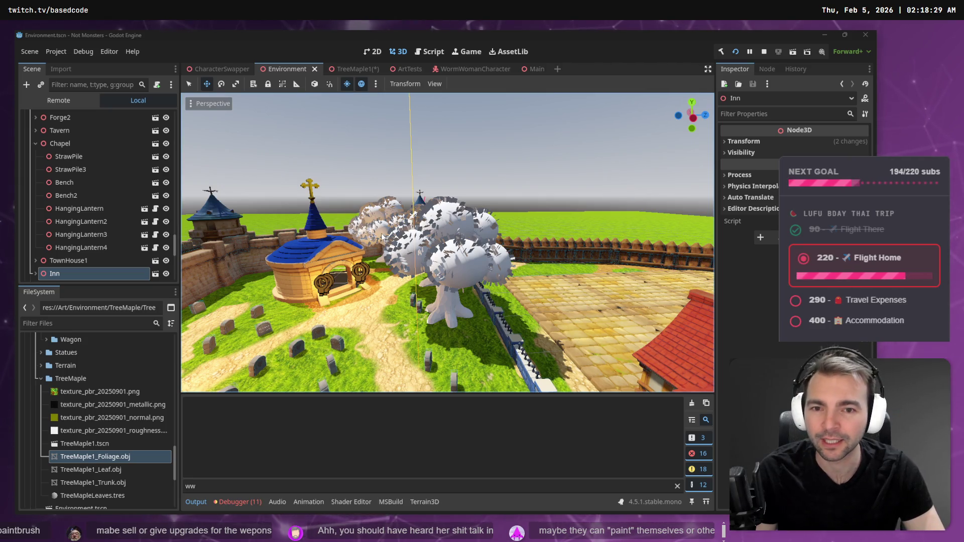
scroll(382, 238, up, 3)
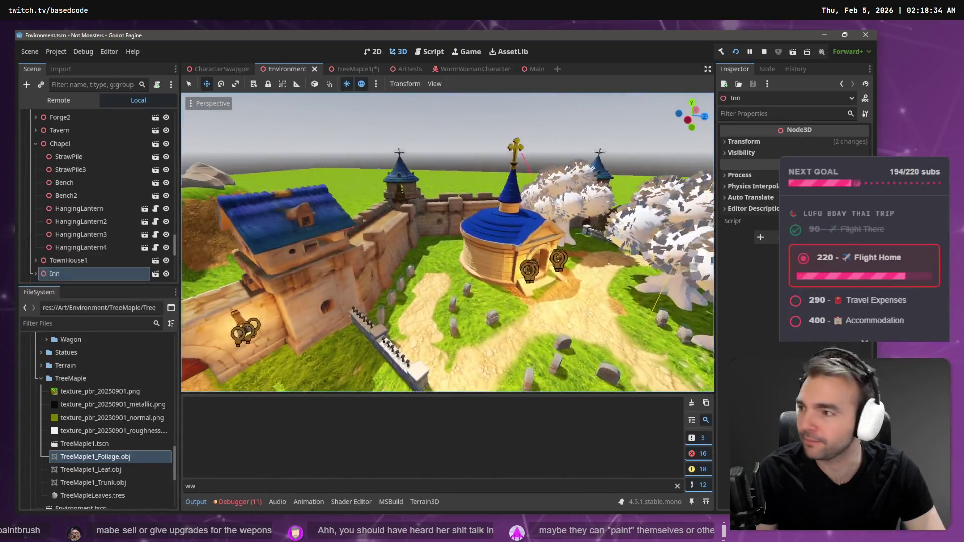
click(349, 69)
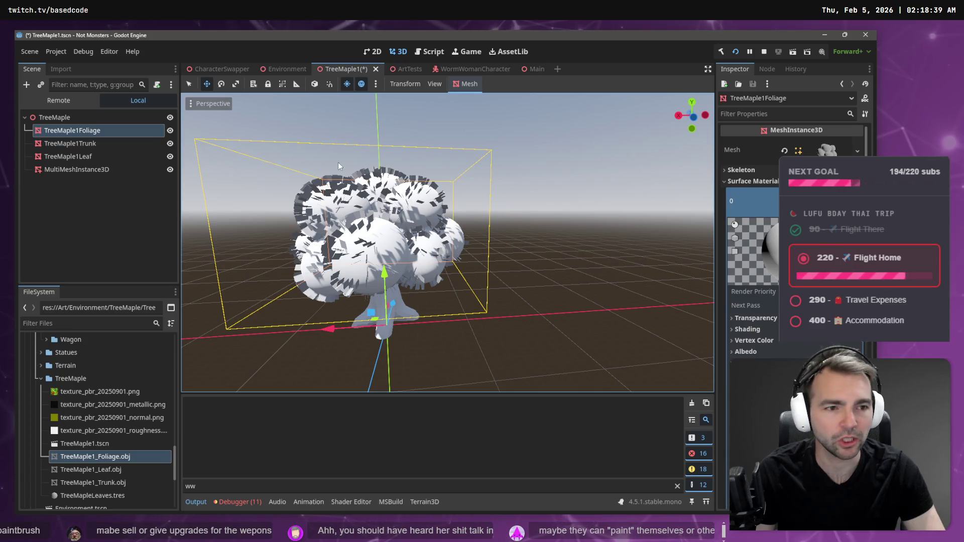
Step: Select the TreeMaple1Foliage mesh and give its material the colour texture
click(103, 157)
click(133, 131)
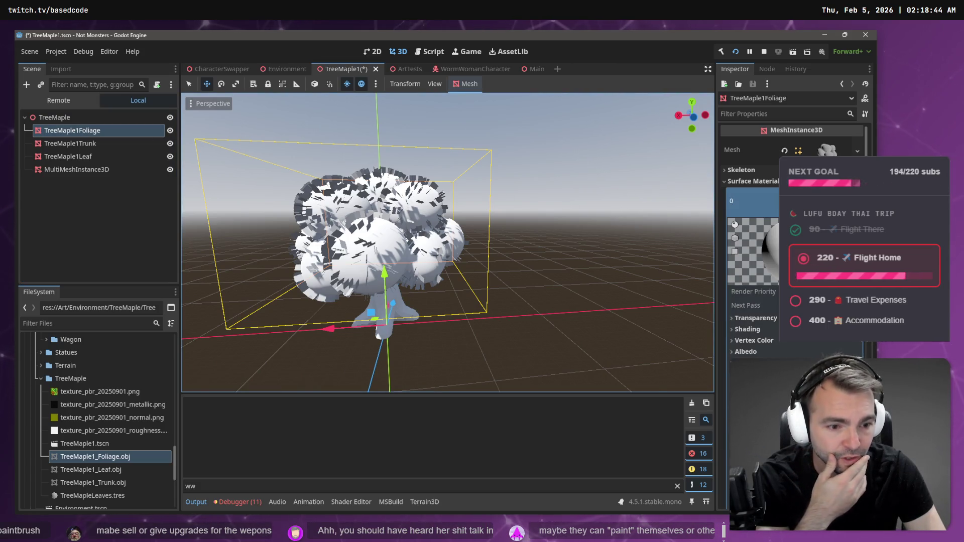
scroll(753, 226, down, 5)
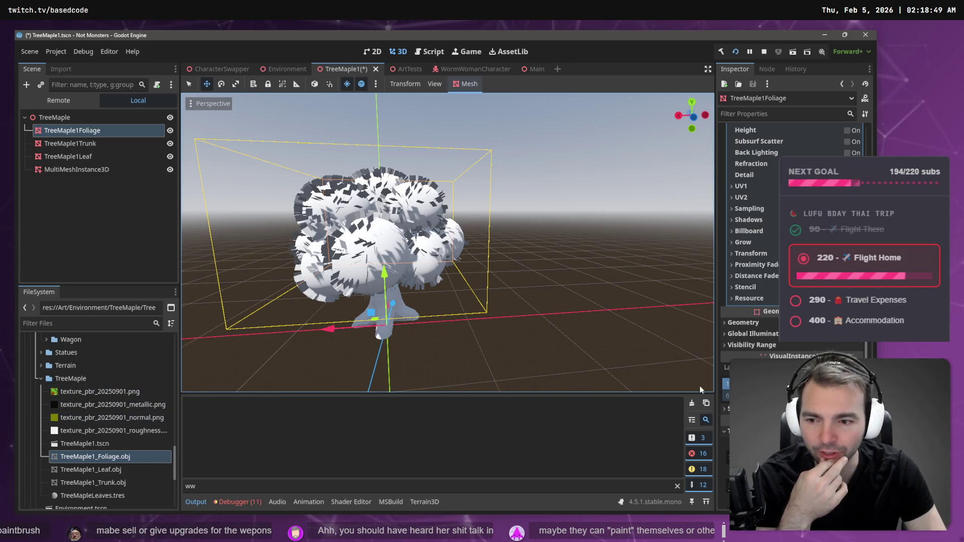
scroll(753, 287, up, 5)
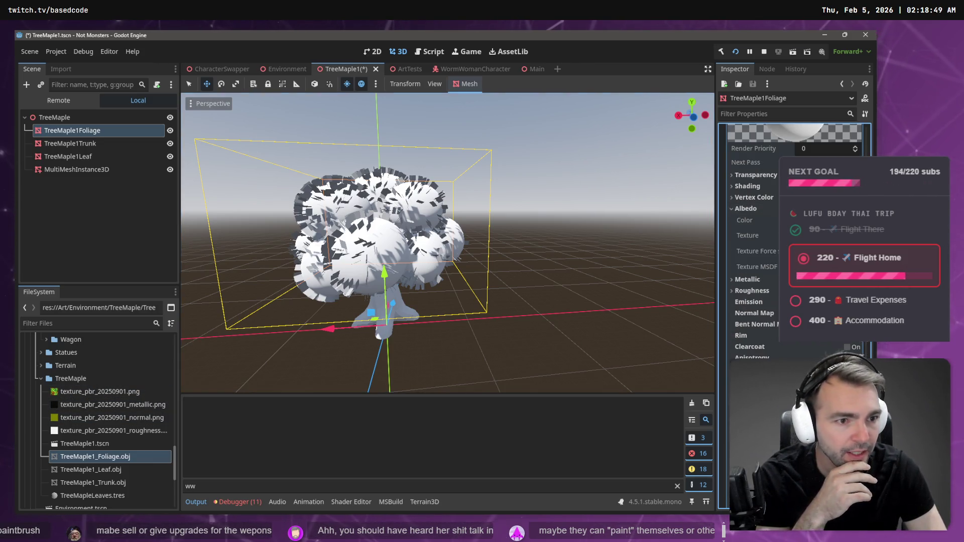
click(110, 404)
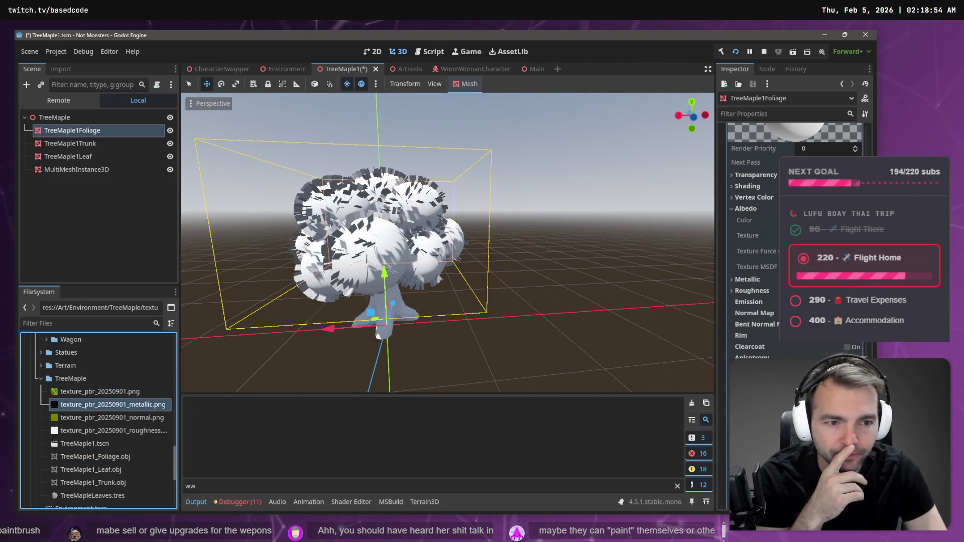
mouse_move(161, 405)
mouse_down()
mouse_move(117, 408)
mouse_move(105, 392)
mouse_move(437, 382)
mouse_move(763, 241)
mouse_move(771, 273)
mouse_up()
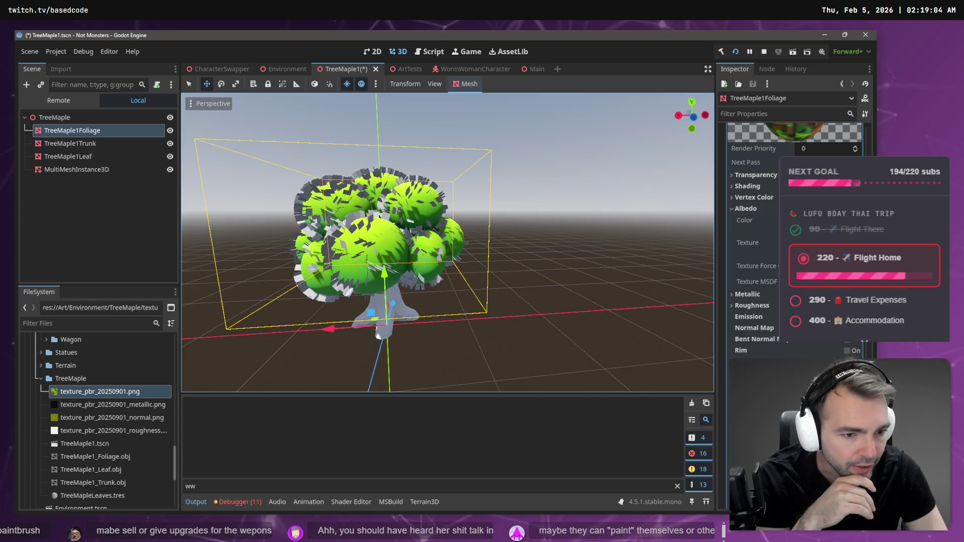
Step: Add the metallic and roughness textures to the foliage material, then select TreeMaple1Trunk
click(747, 294)
mouse_move(110, 405)
mouse_down()
mouse_move(472, 409)
mouse_move(834, 344)
mouse_up()
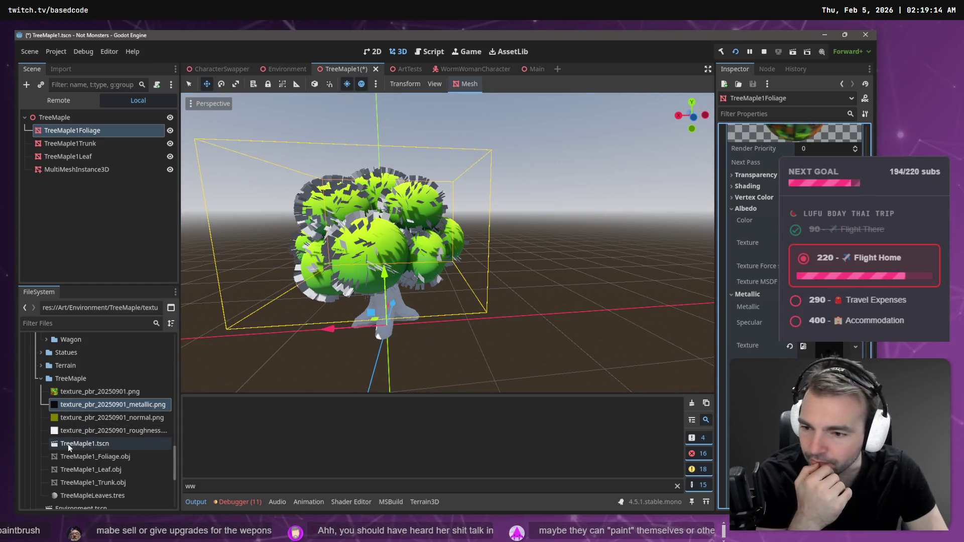
click(112, 419)
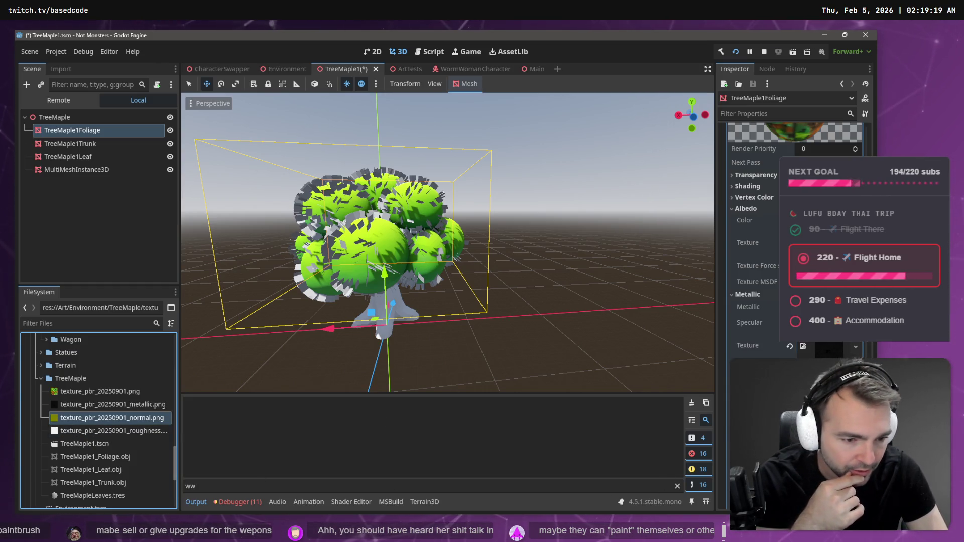
scroll(753, 241, down, 4)
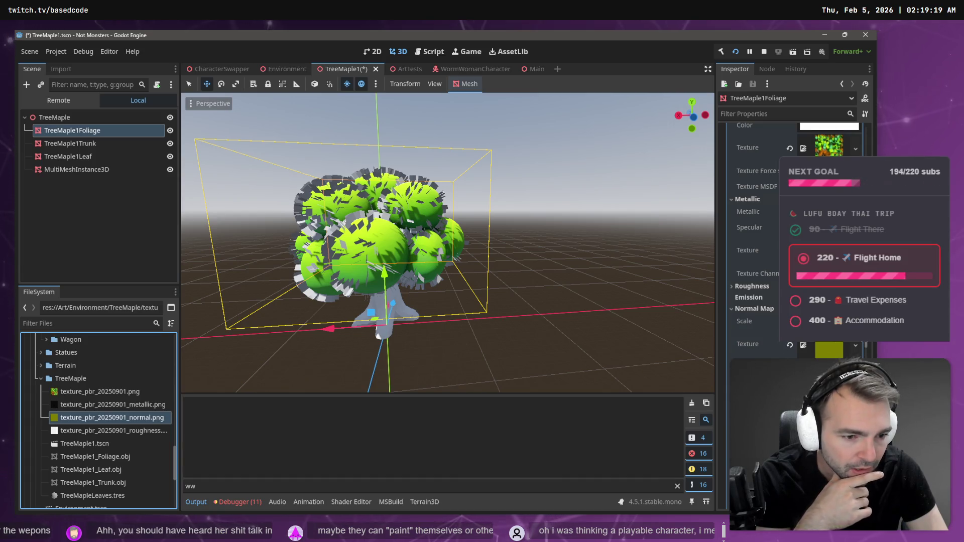
click(774, 287)
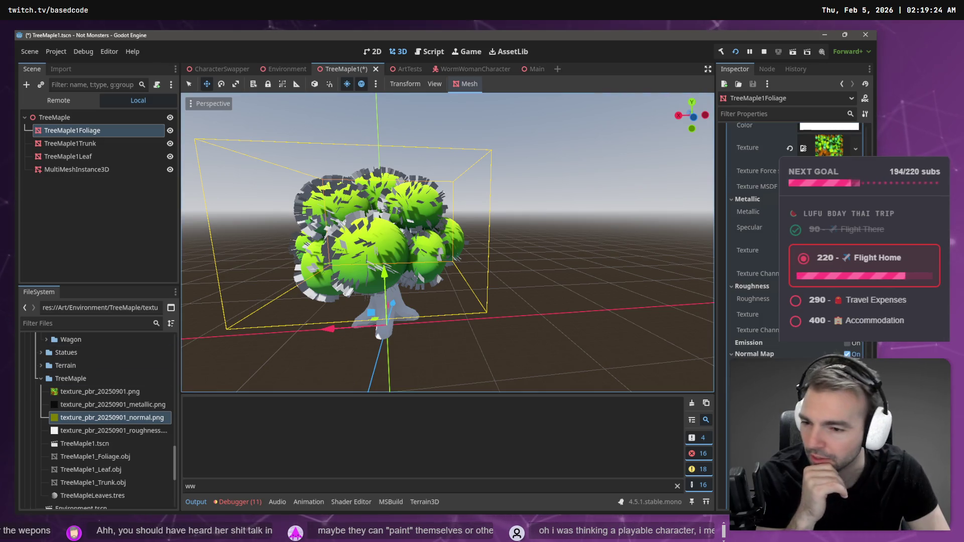
mouse_move(111, 431)
mouse_down()
mouse_move(779, 355)
mouse_move(762, 299)
mouse_up()
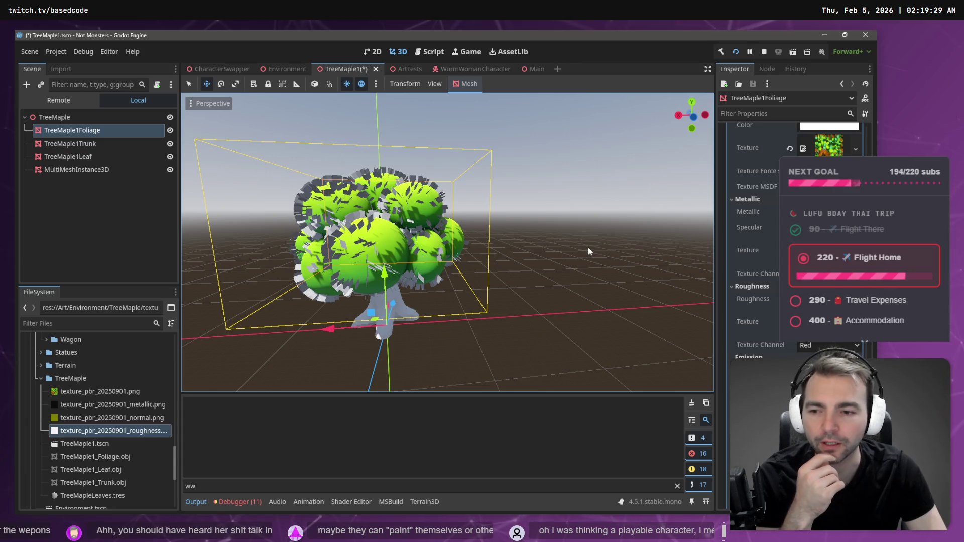
click(108, 143)
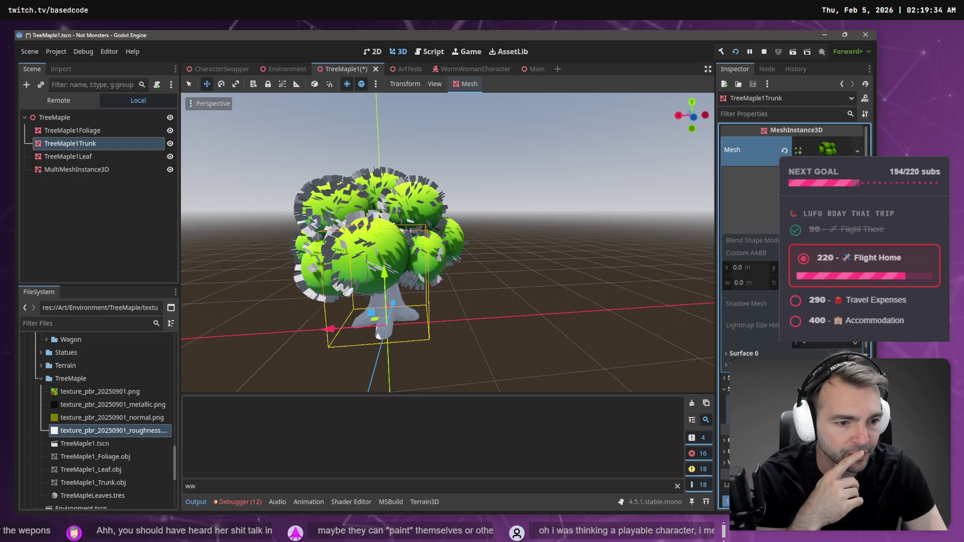
Step: Apply the maple colour and metallic textures to the trunk material's Albedo and Metallic slots
scroll(753, 251, down, 10)
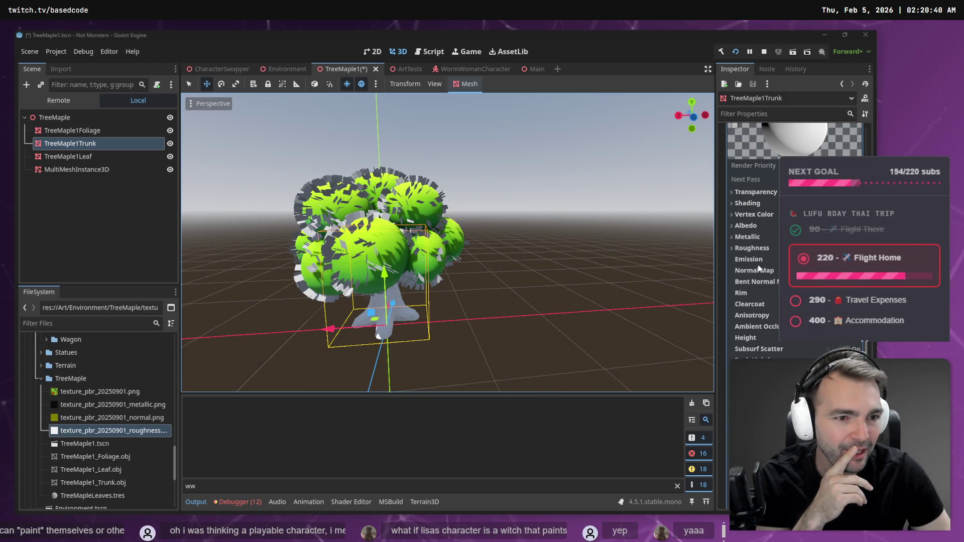
click(758, 228)
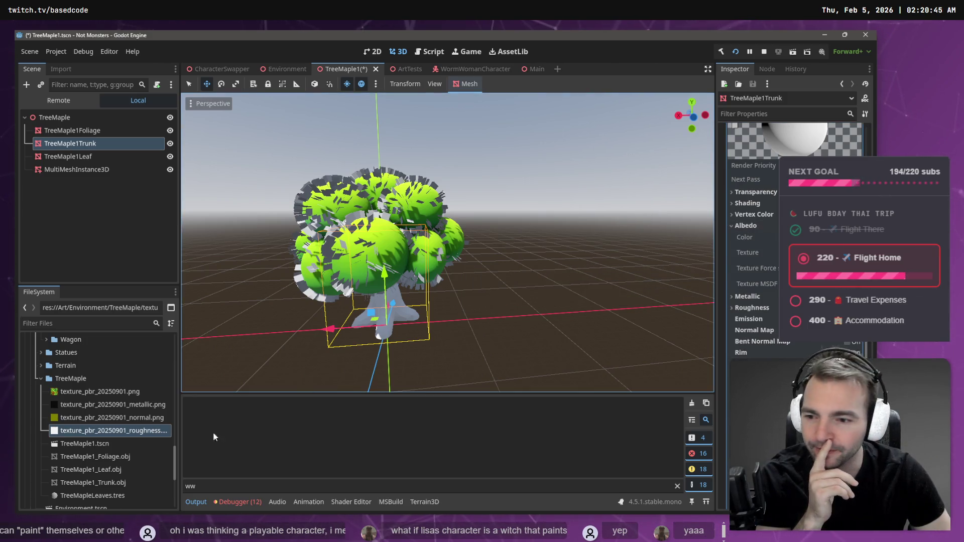
mouse_move(96, 392)
mouse_down()
mouse_move(216, 387)
mouse_move(653, 261)
mouse_move(813, 259)
mouse_up()
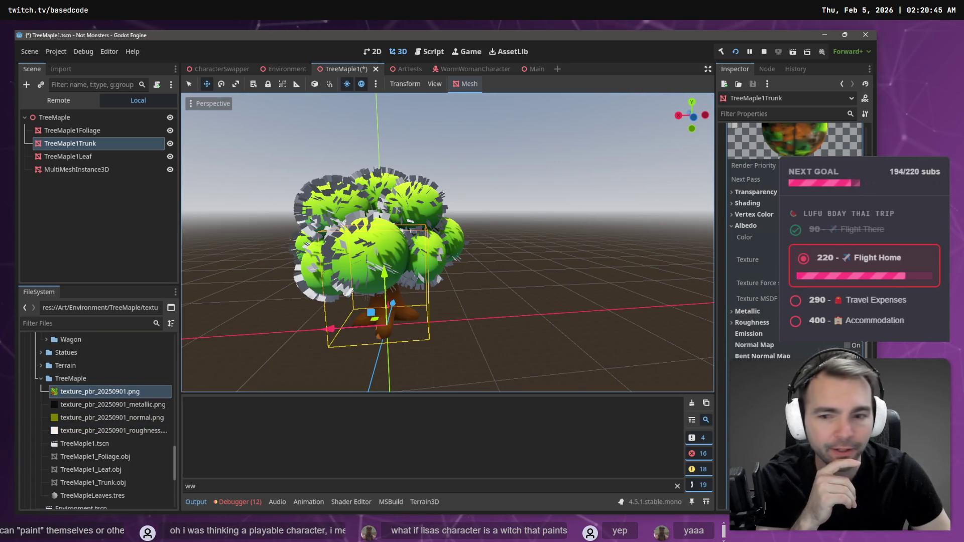
click(748, 312)
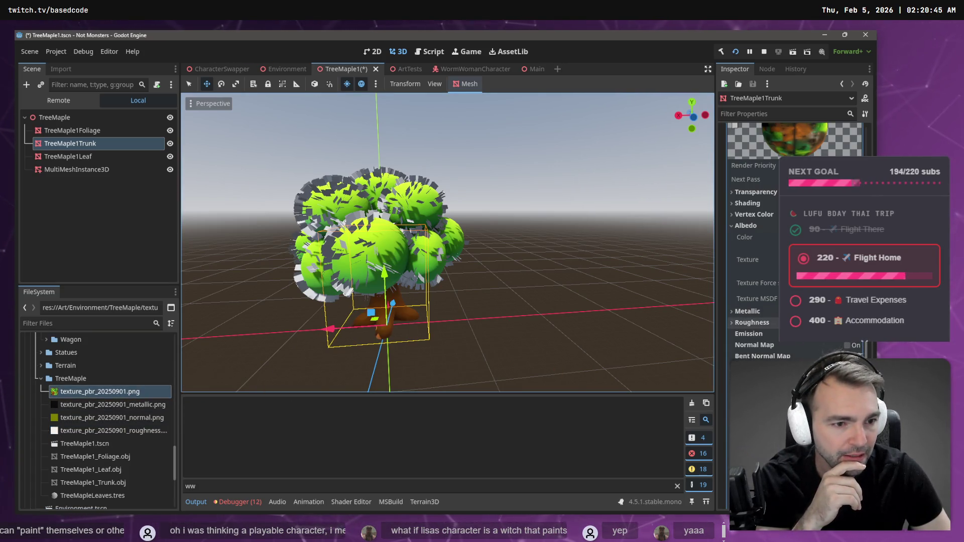
mouse_move(109, 406)
mouse_down()
mouse_move(452, 352)
mouse_move(828, 355)
mouse_up()
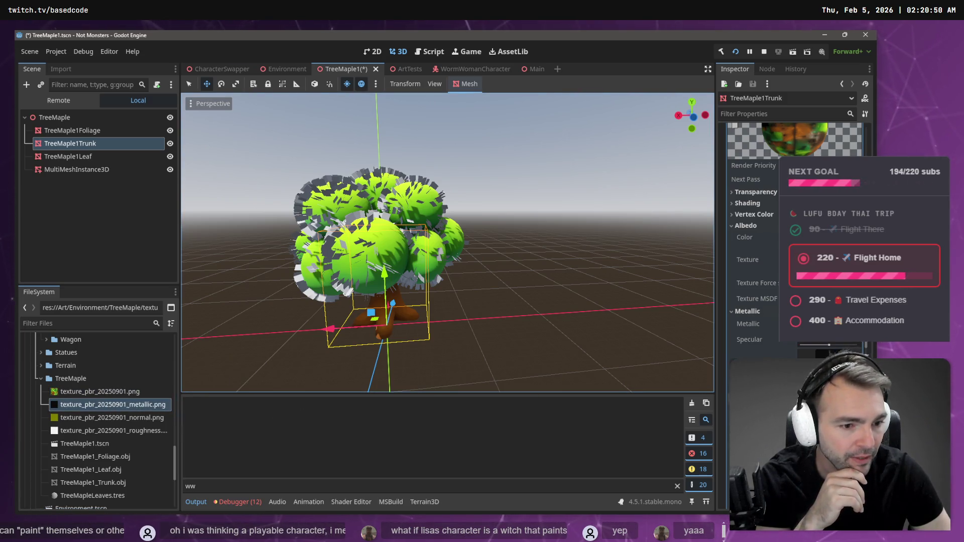
Step: Assign the roughness texture to the trunk material and bring in the normal map
click(110, 430)
drag(110, 431, 864, 344)
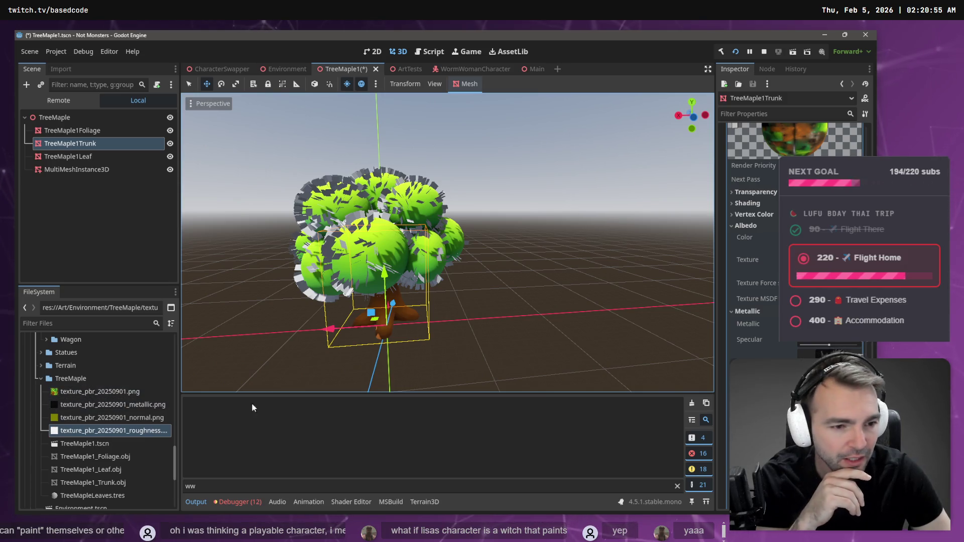
scroll(753, 251, down, 3)
drag(864, 345, 828, 346)
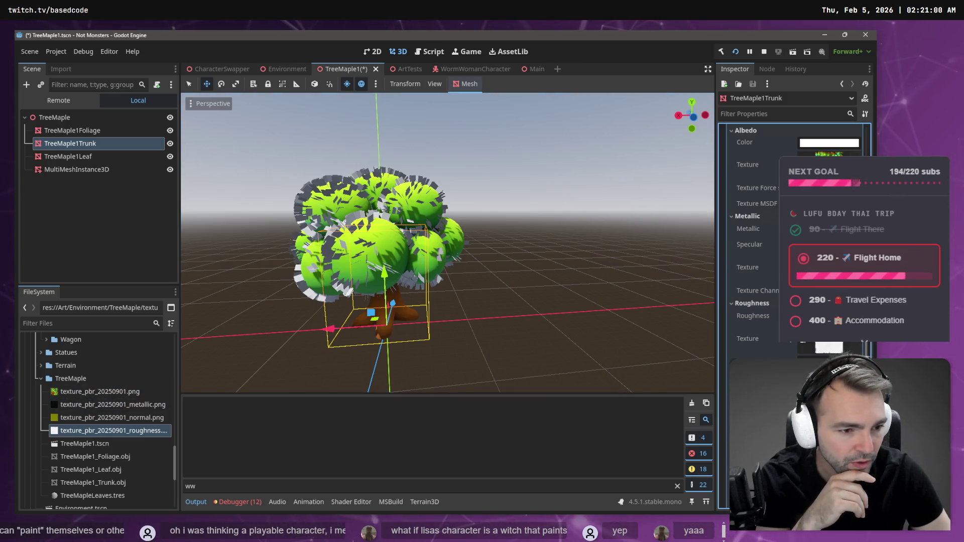
mouse_move(113, 421)
mouse_down()
mouse_move(853, 301)
mouse_move(228, 341)
mouse_up()
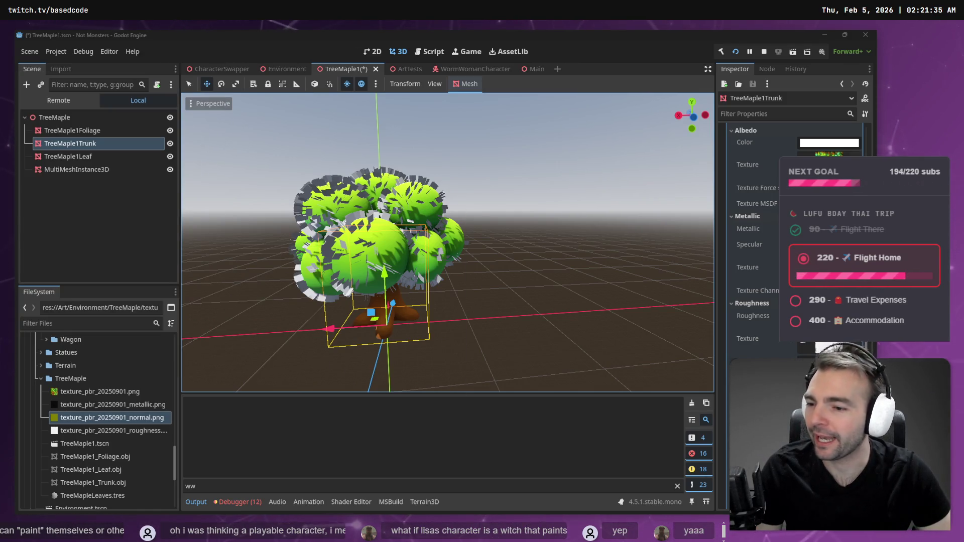
Step: Orbit the view around the maple tree to inspect its green crown and brown bark
drag(490, 177, 442, 170)
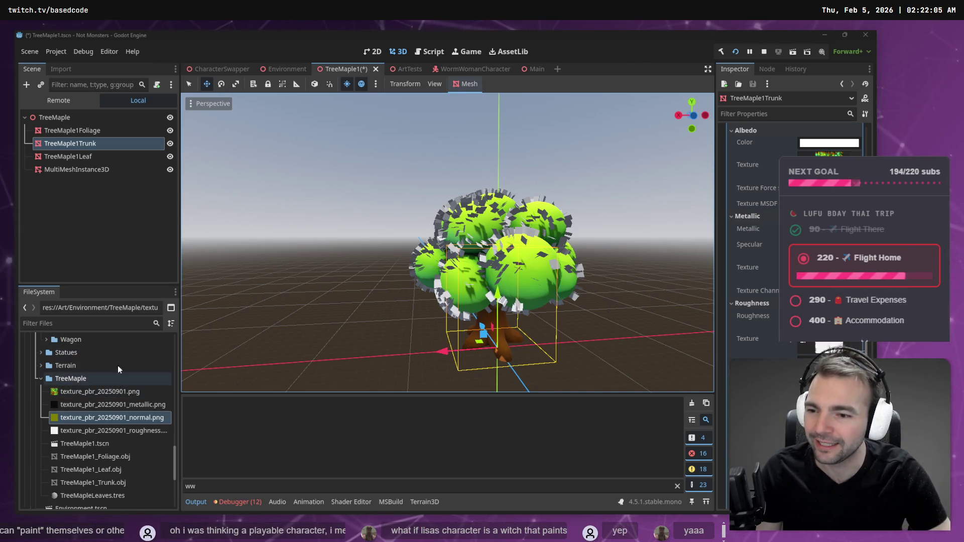
Step: Inspect TreeMaple1Leaf's Surface Material Override 0, browsing Art/Environment/Plants for a shader, then cancel
click(83, 159)
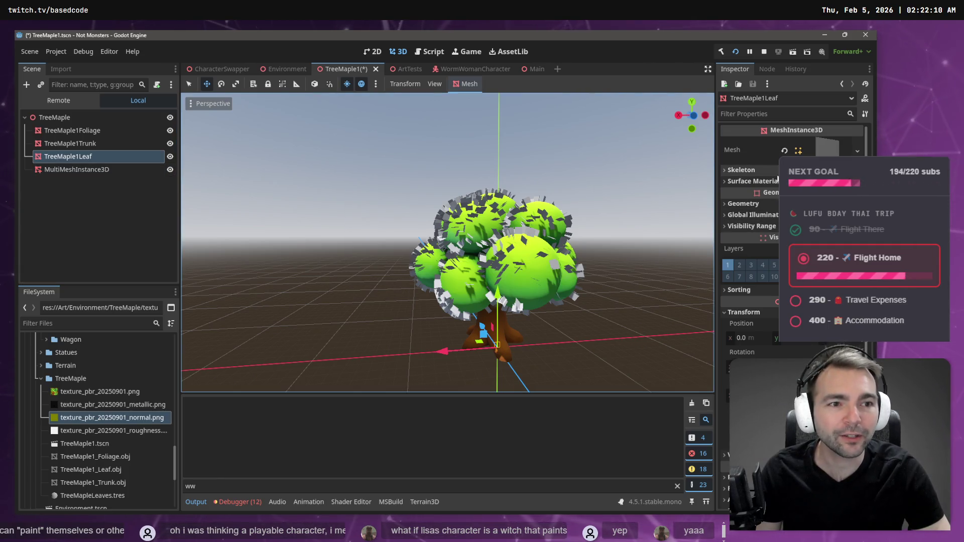
click(753, 181)
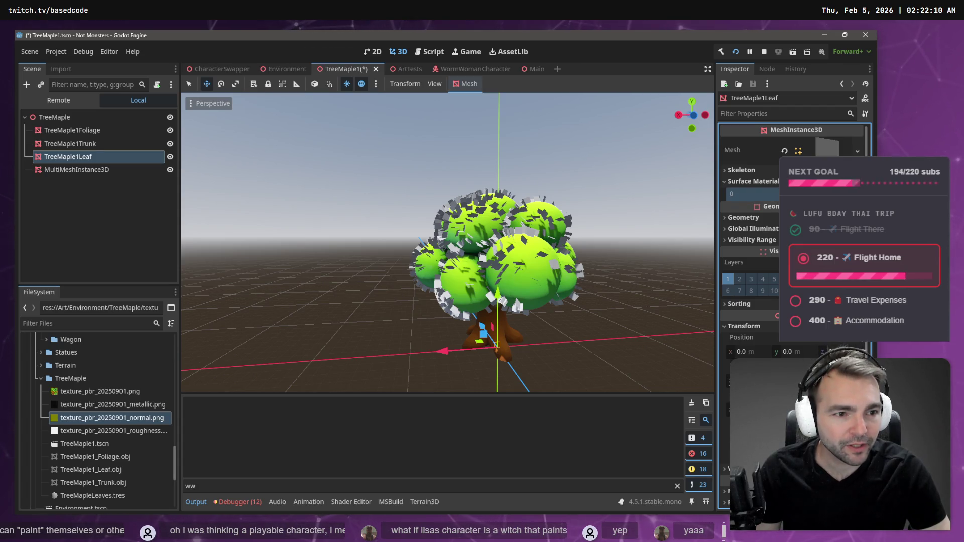
click(753, 194)
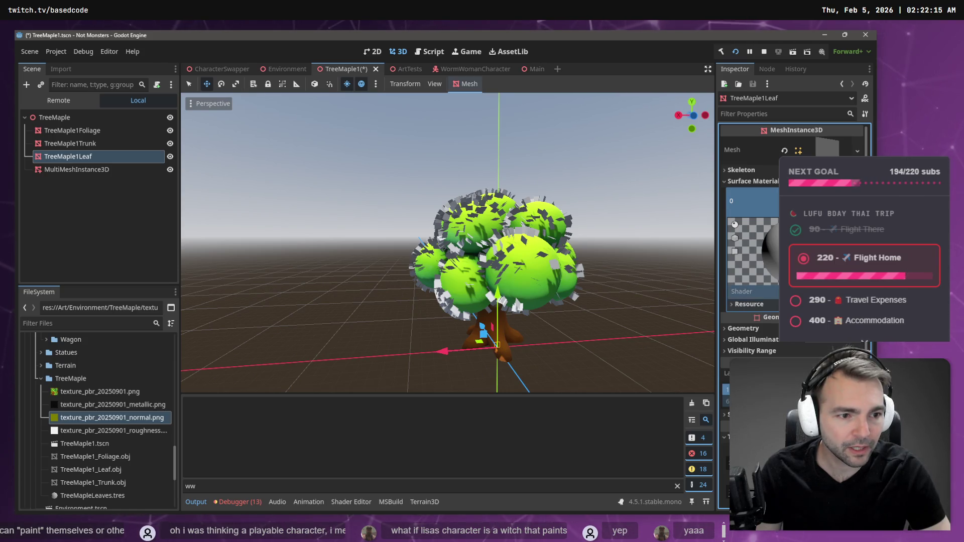
click(857, 291)
click(829, 322)
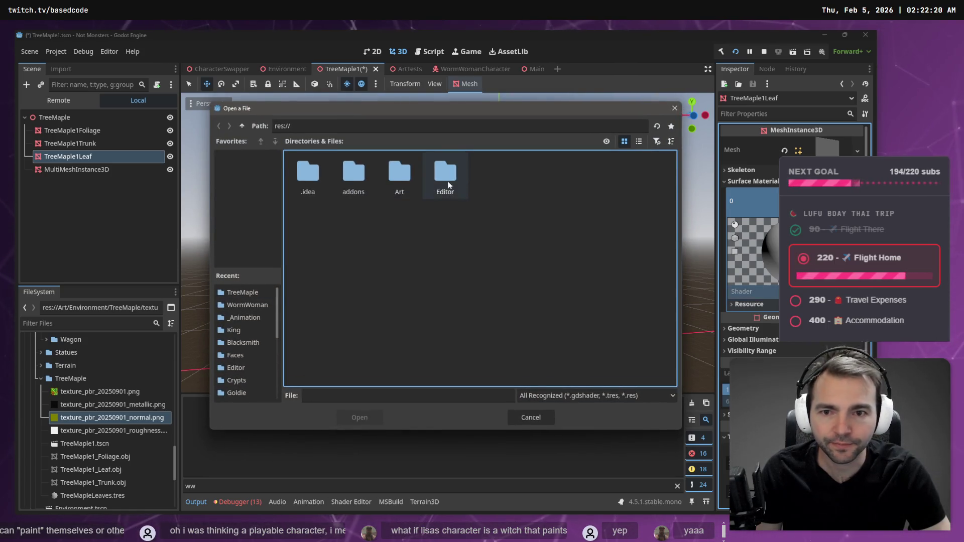
double_click(411, 186)
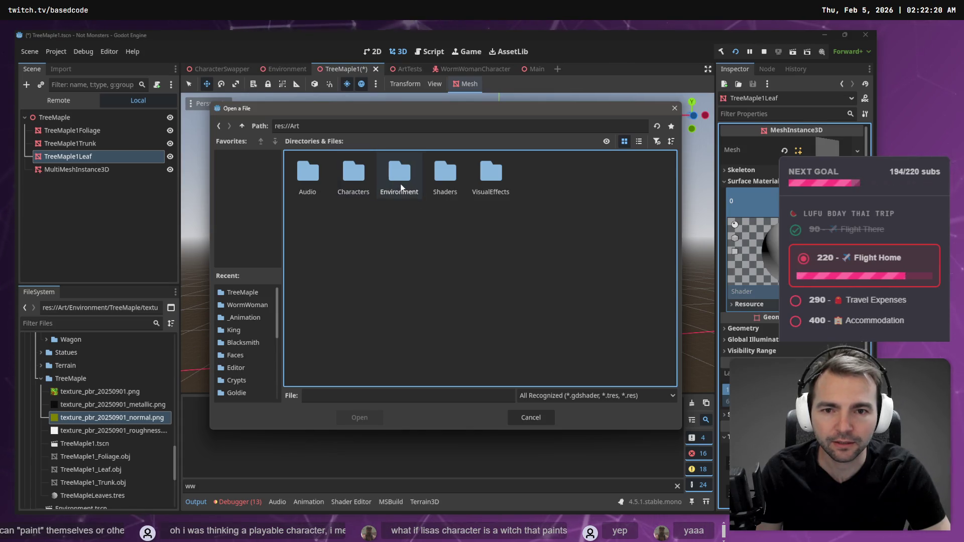
double_click(401, 187)
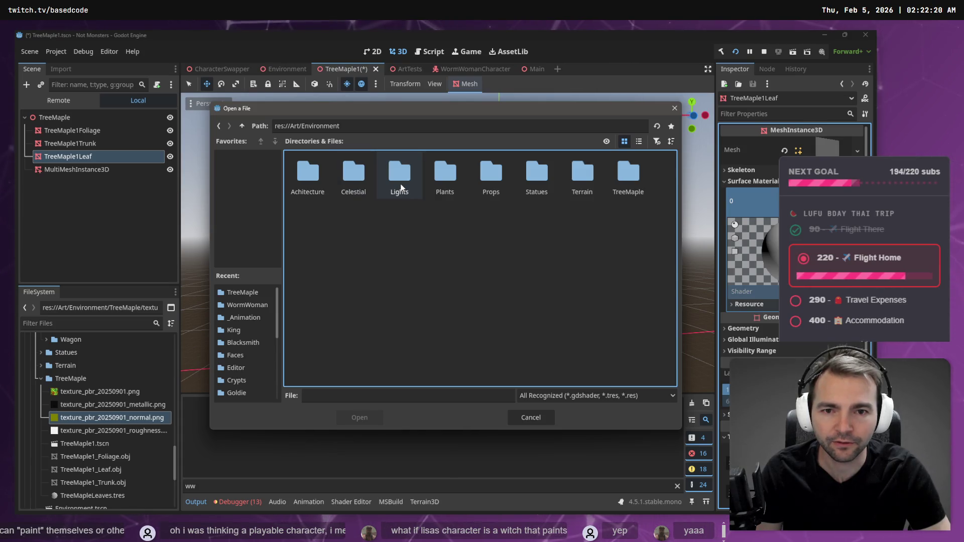
double_click(444, 177)
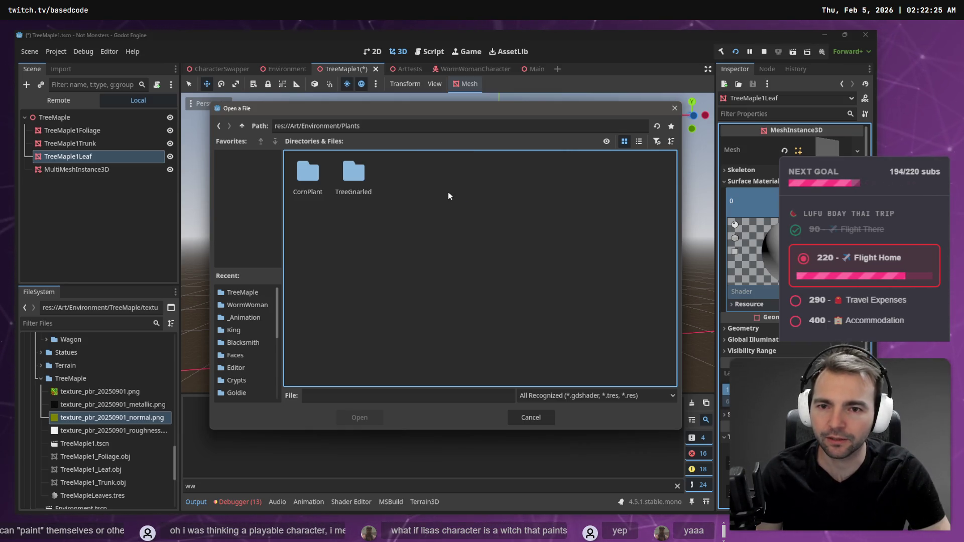
key(Escape)
click(93, 380)
Step: Clear the node selection and save the TreeMaple1 scene with Ctrl+S
scroll(96, 387, up, 10)
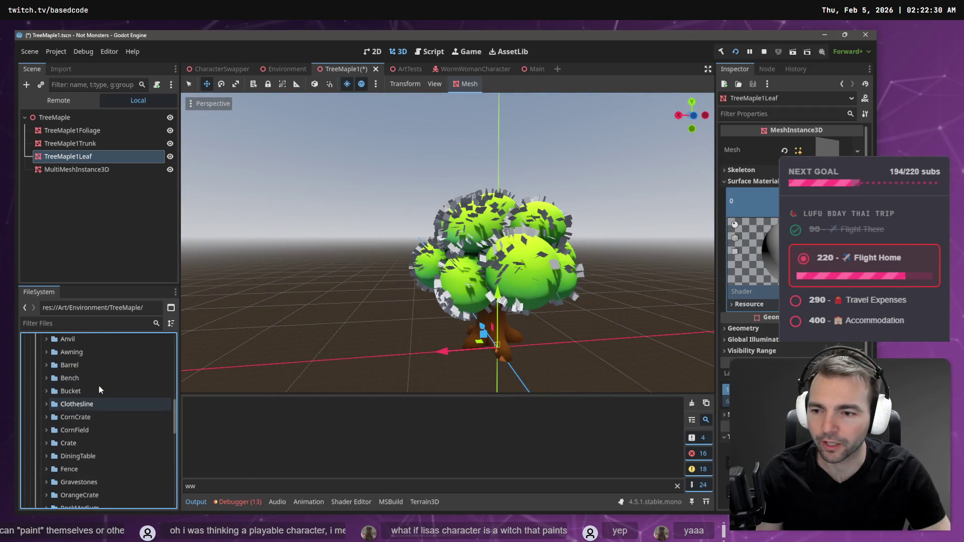
scroll(99, 393, up, 2)
click(340, 202)
key(ctrl+s)
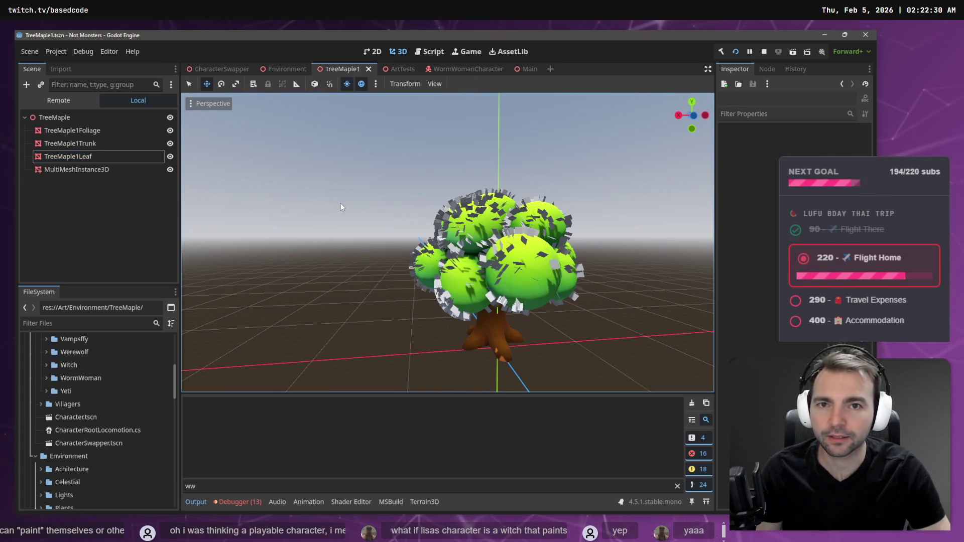
Step: Close the CharacterSwapper, TreeMaple1, Environment, ArtTests and WormWomanCharacter scene tabs
click(288, 70)
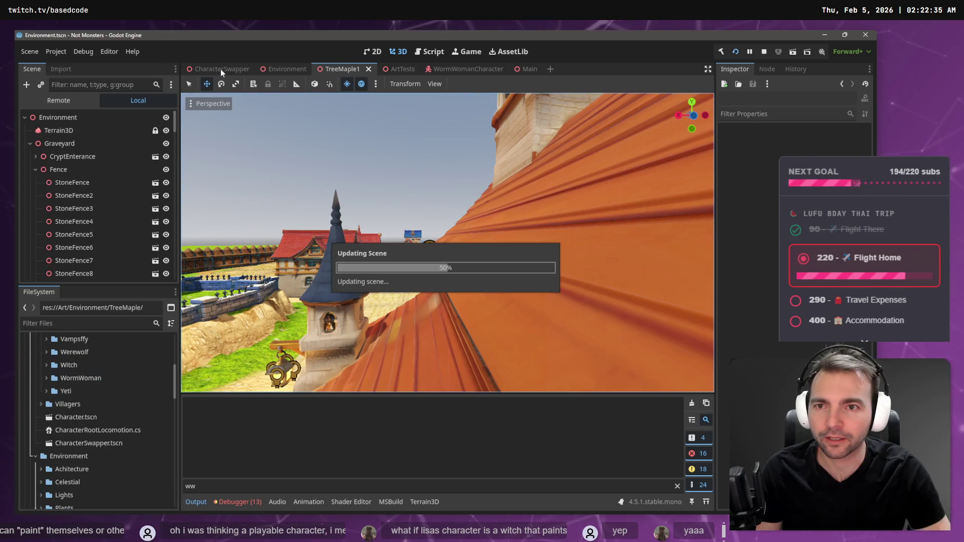
middle_click(221, 68)
middle_click(285, 70)
middle_click(224, 71)
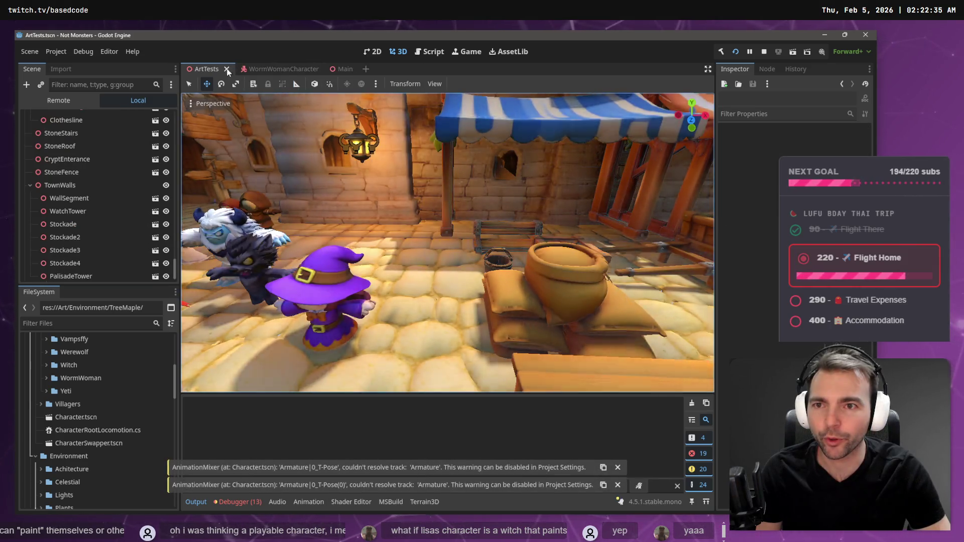
middle_click(216, 69)
middle_click(213, 70)
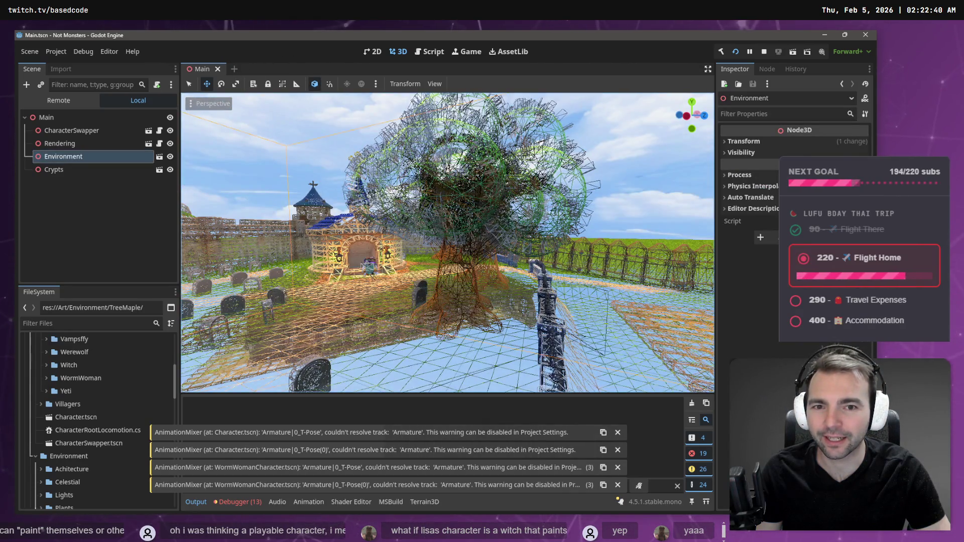
Step: Fly through the Main level's trees, then close the Main scene
key(w)
key(s)
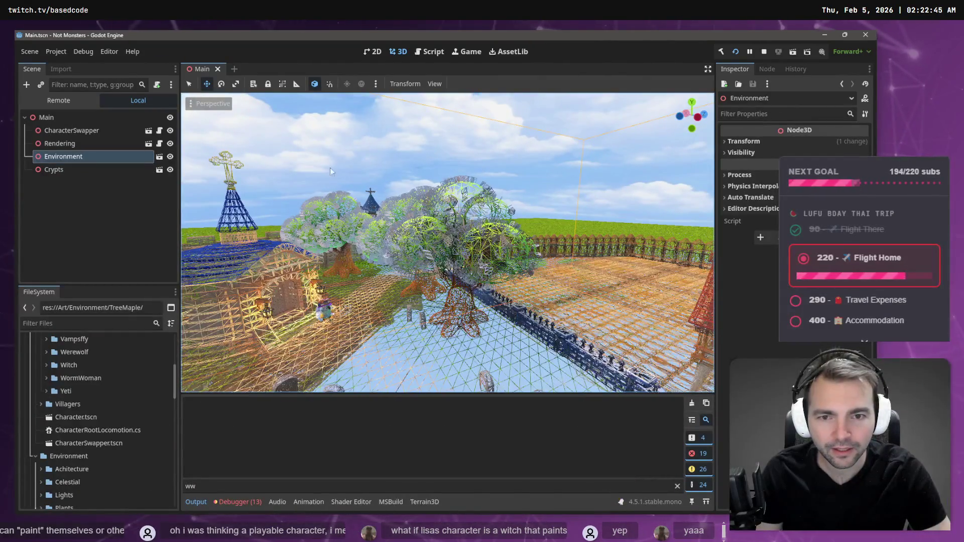
click(218, 69)
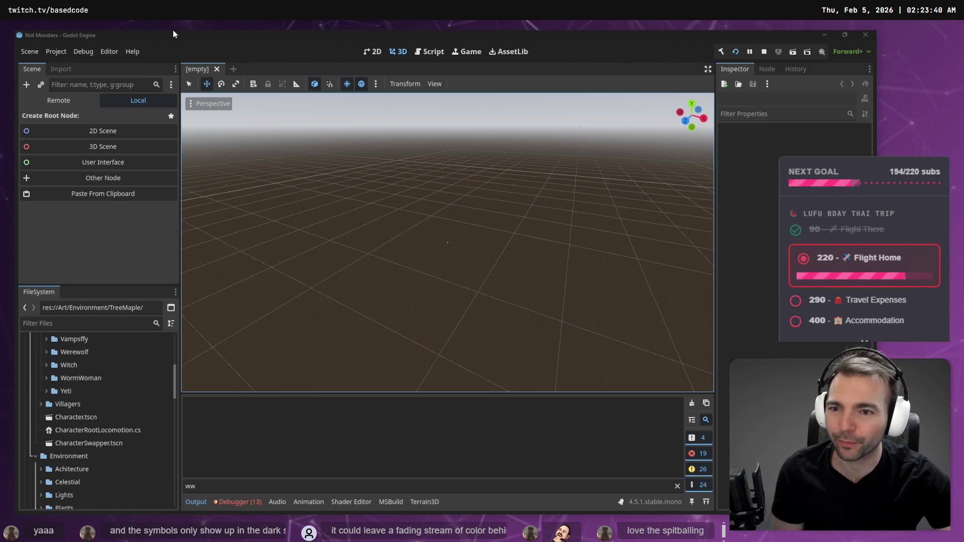
Step: Locate the TreeMaple folder in the FileSystem dock and check its contents
drag(526, 176, 317, 338)
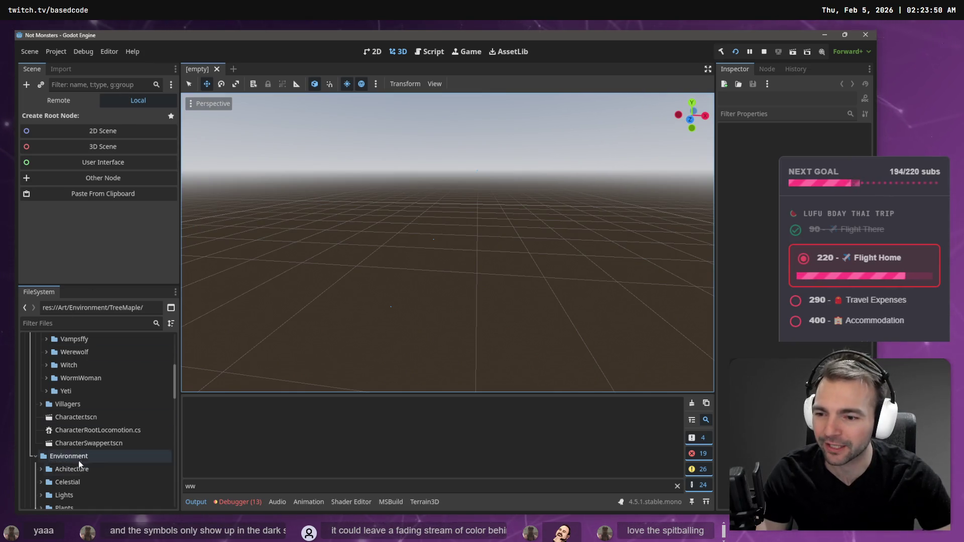
scroll(80, 461, down, 5)
scroll(86, 456, down, 4)
scroll(89, 463, up, 3)
scroll(83, 442, down, 5)
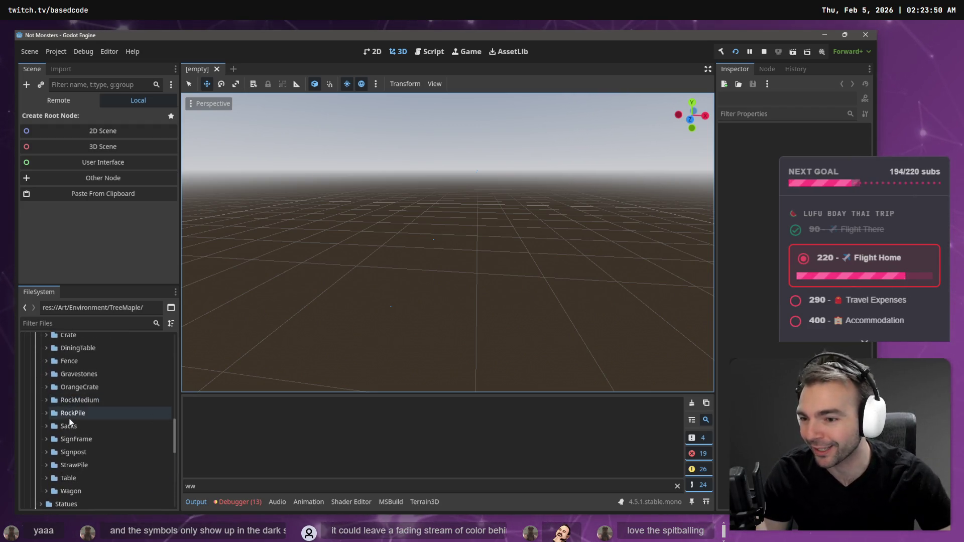
double_click(59, 507)
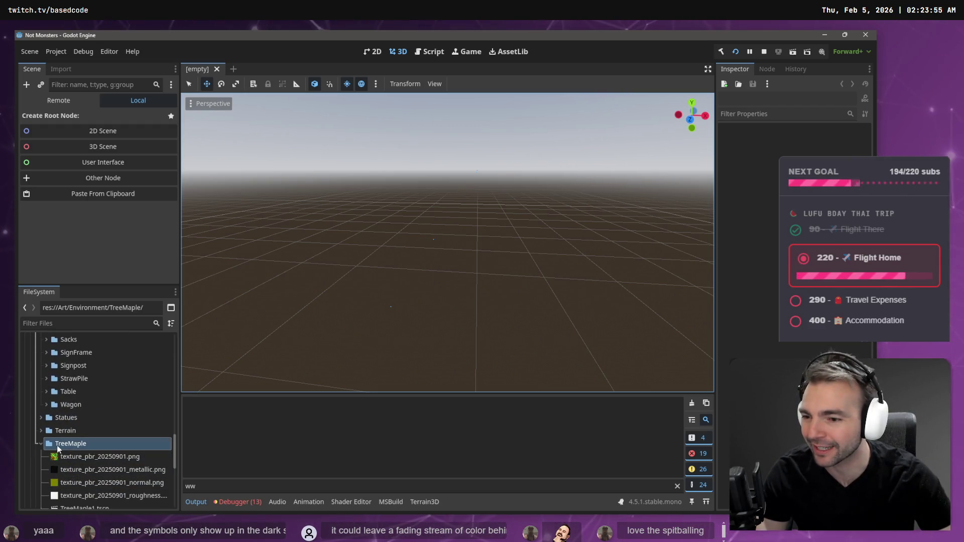
click(41, 445)
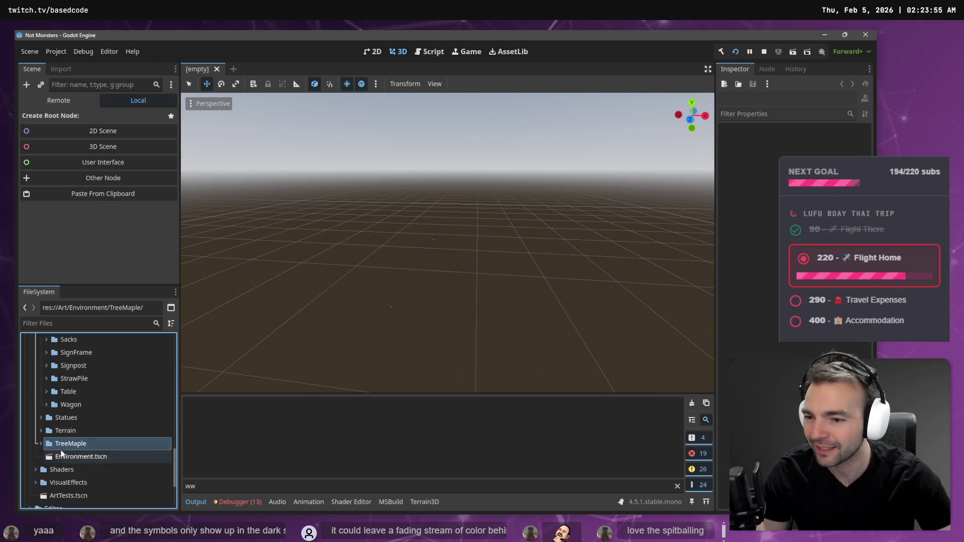
Step: Tidy the FileSystem tree by collapsing the Monsters and Characters folders
scroll(69, 438, up, 12)
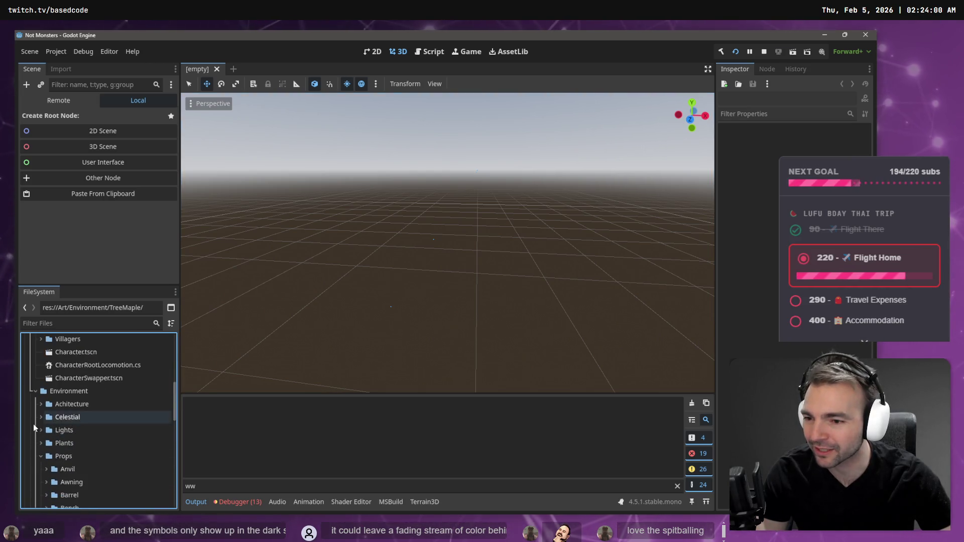
scroll(50, 432, down, 5)
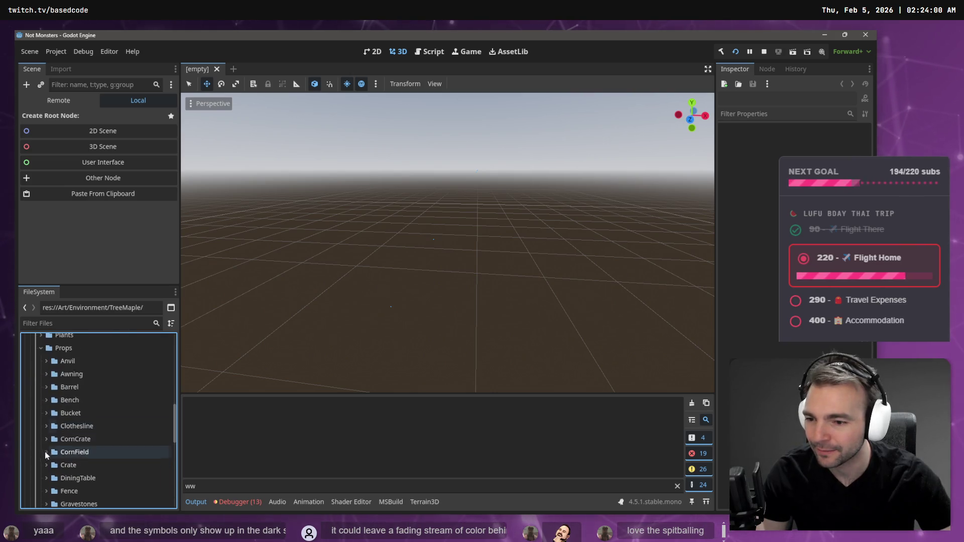
scroll(55, 411, down, 7)
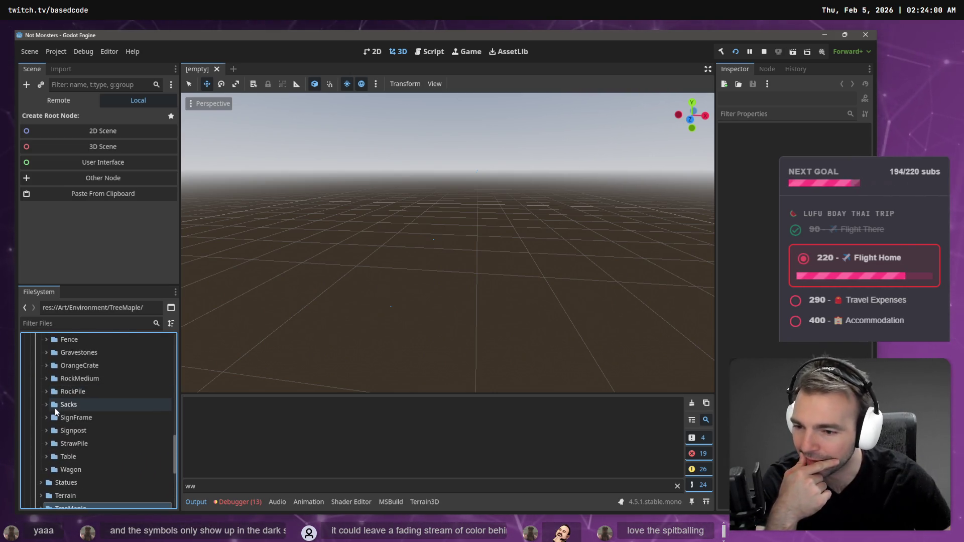
scroll(73, 467, up, 8)
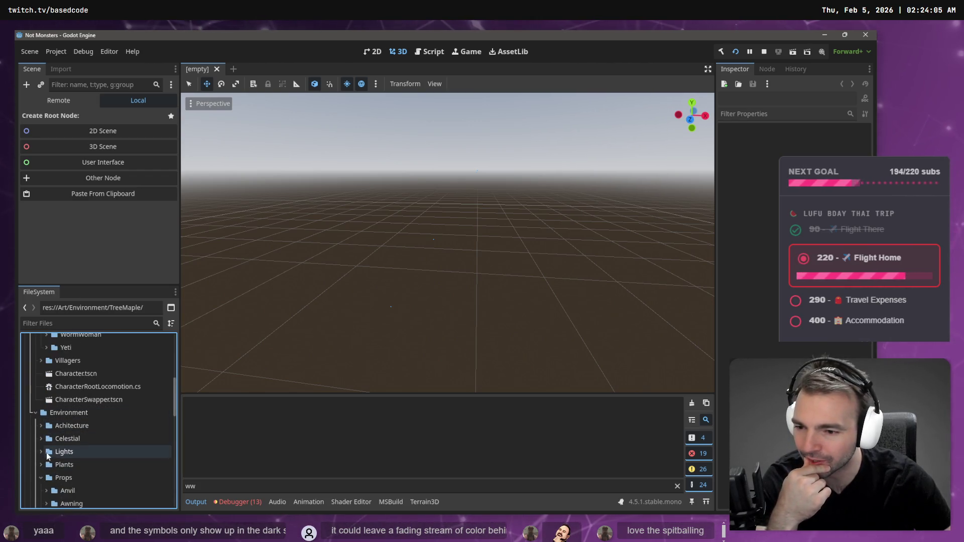
scroll(46, 447, down, 3)
scroll(47, 415, down, 10)
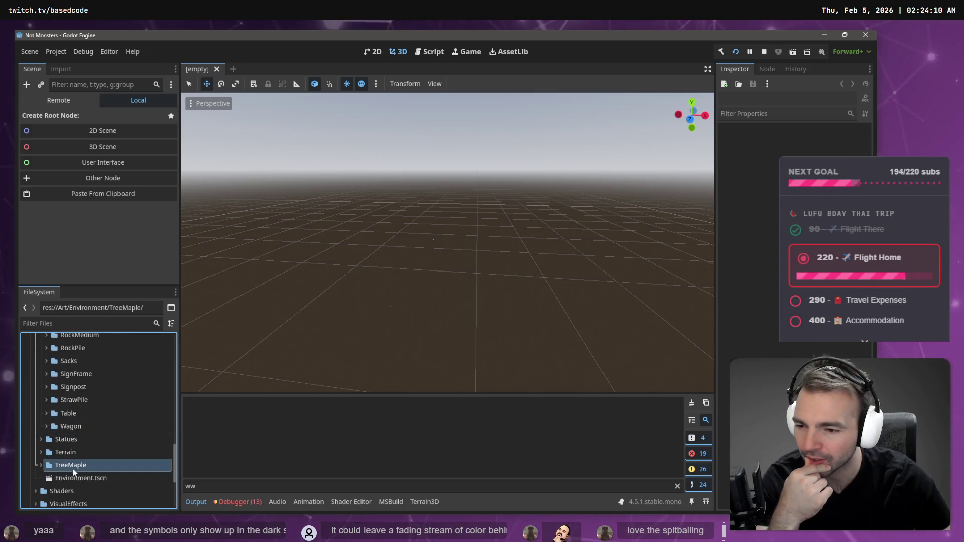
scroll(77, 469, down, 5)
scroll(78, 467, up, 7)
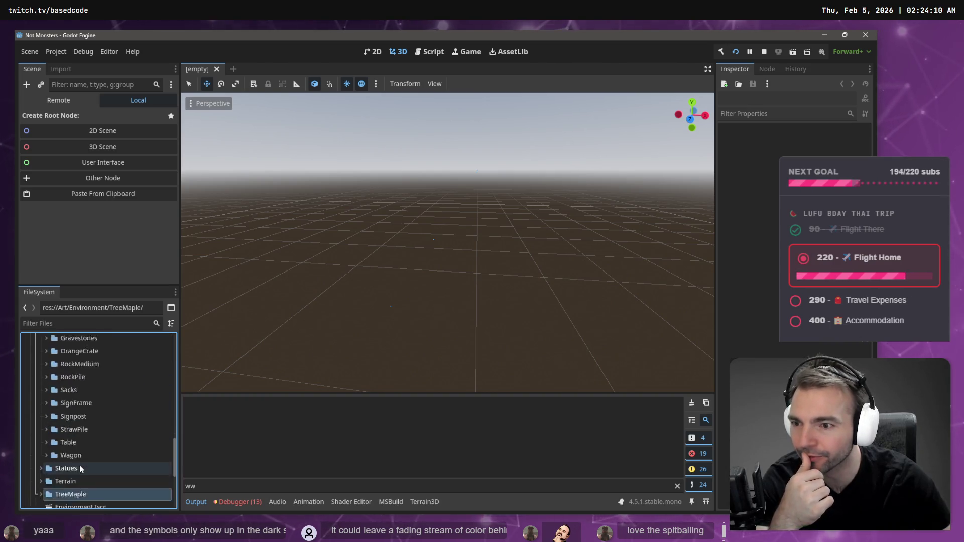
scroll(79, 465, up, 8)
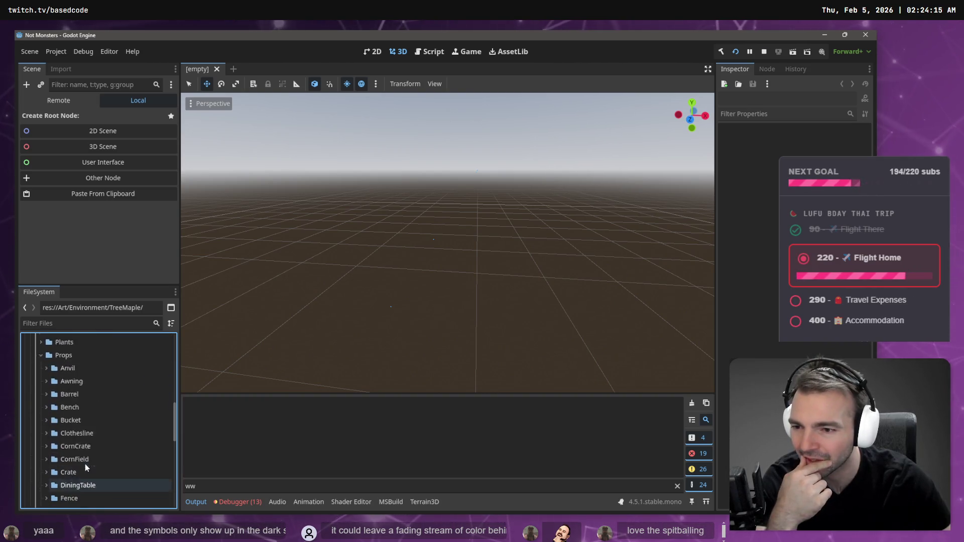
scroll(85, 463, up, 6)
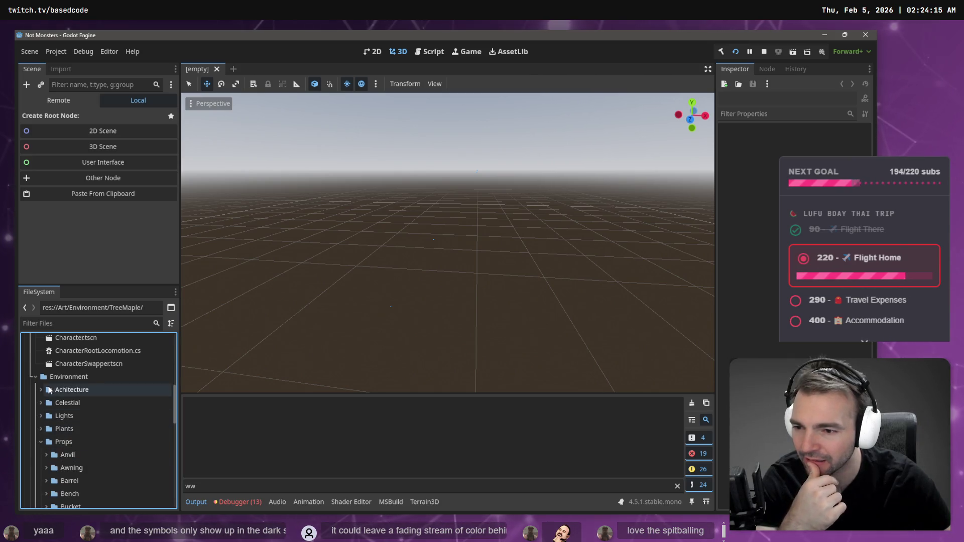
scroll(66, 402, up, 4)
click(36, 407)
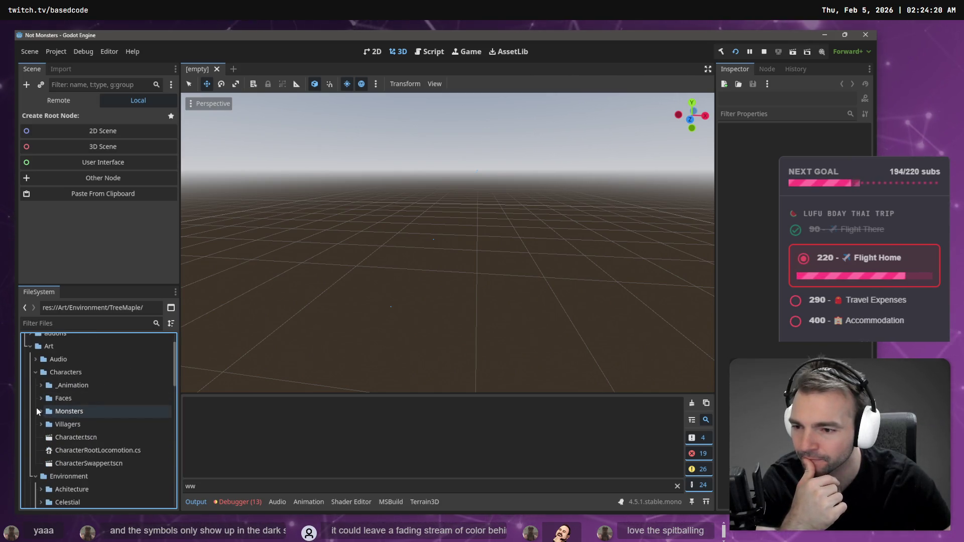
click(32, 374)
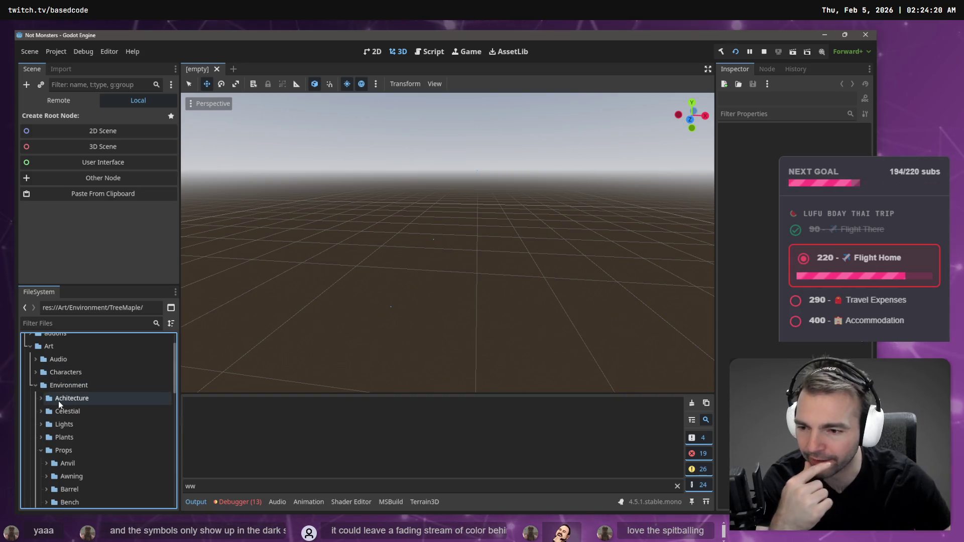
Step: Expand the Plants folder and move the TreeMaple folder into it
scroll(60, 408, down, 2)
click(41, 395)
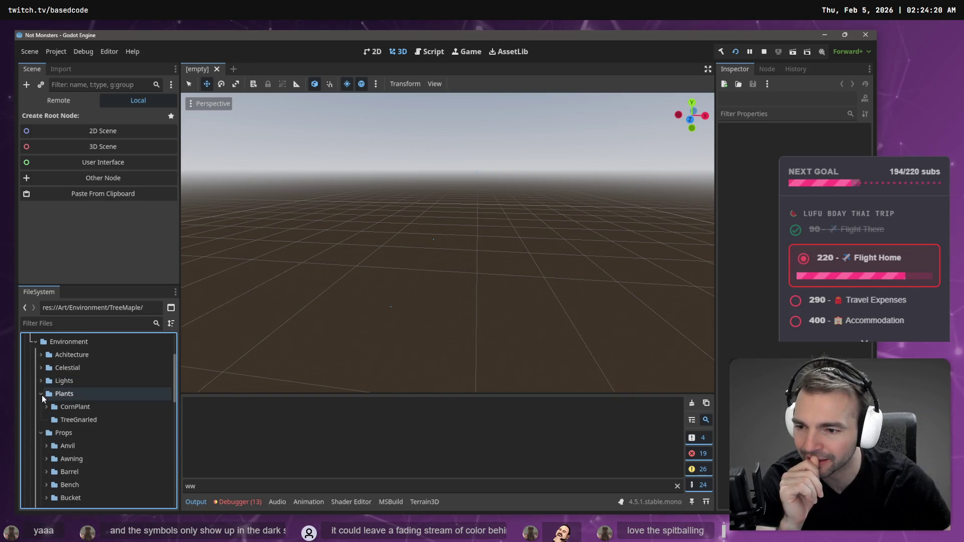
scroll(60, 417, down, 5)
mouse_move(88, 444)
mouse_down()
mouse_move(97, 338)
mouse_move(97, 400)
mouse_move(84, 422)
mouse_up()
Step: Expand the relocated TreeMaple folder and select its TreeMaple1.tscn scene file
scroll(84, 421, down, 2)
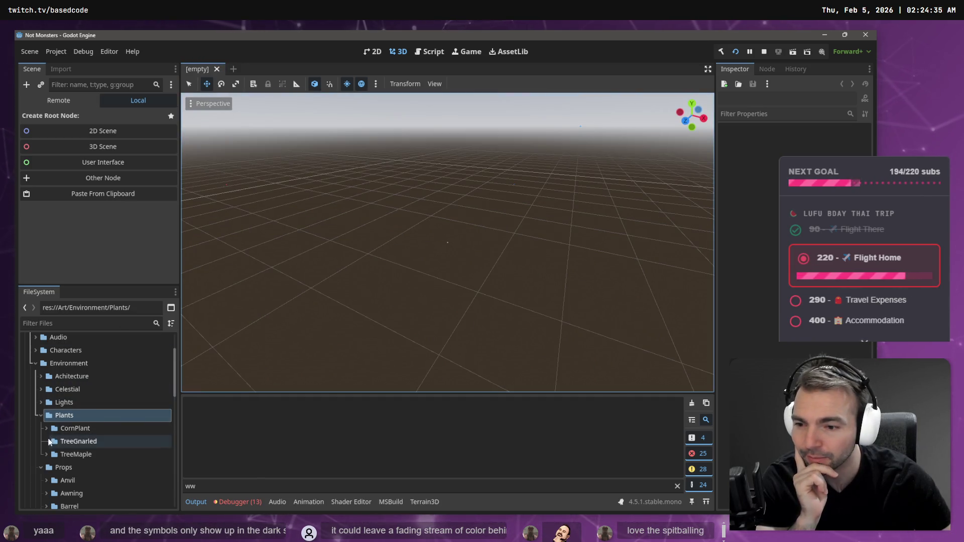
click(46, 454)
scroll(106, 464, down, 3)
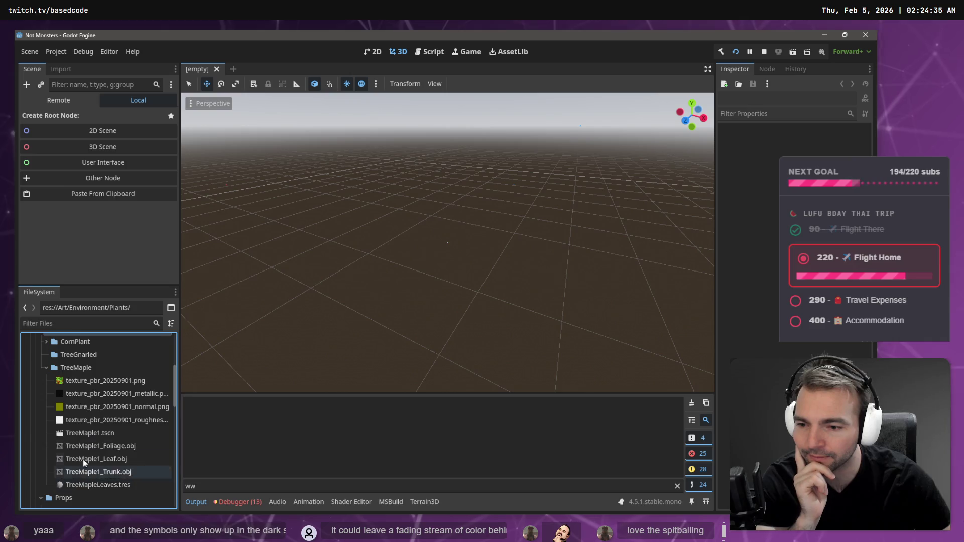
click(84, 433)
Step: Open TreeMaple1.tscn and switch the viewport from Display Wireframe to Display Normal
double_click(84, 433)
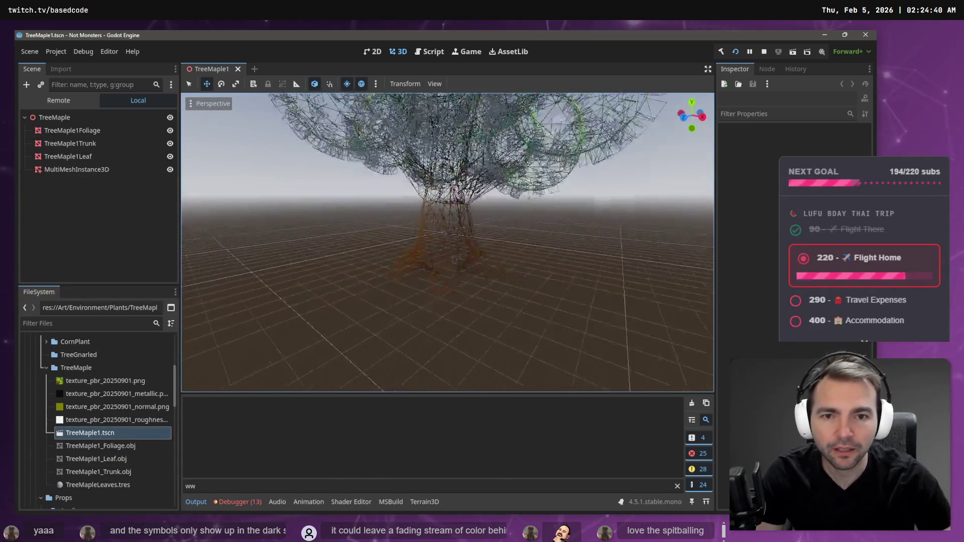
scroll(441, 175, up, 2)
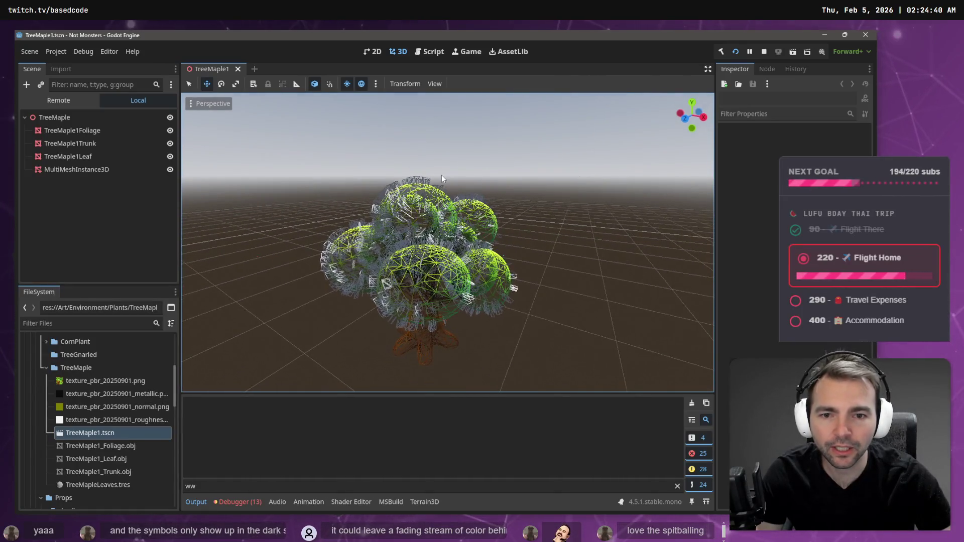
click(194, 102)
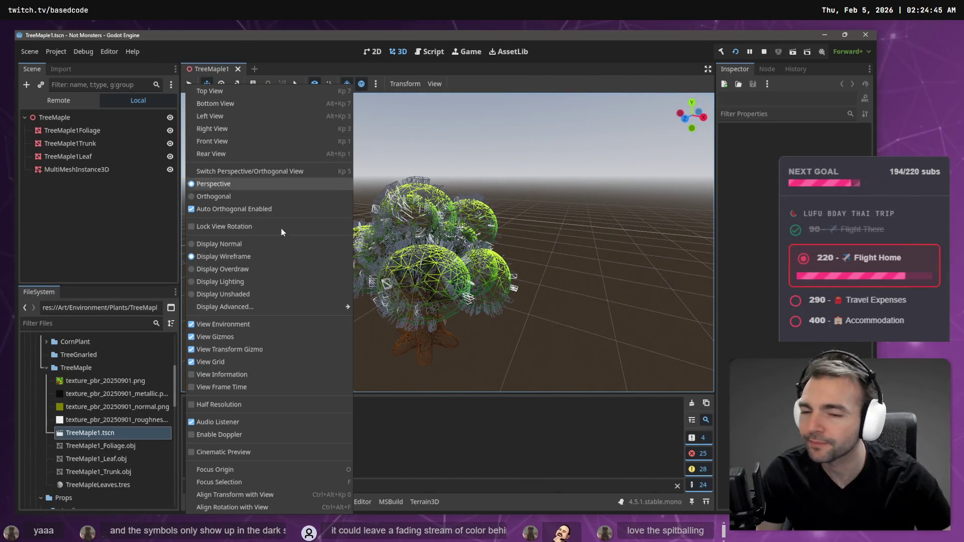
click(241, 245)
click(495, 154)
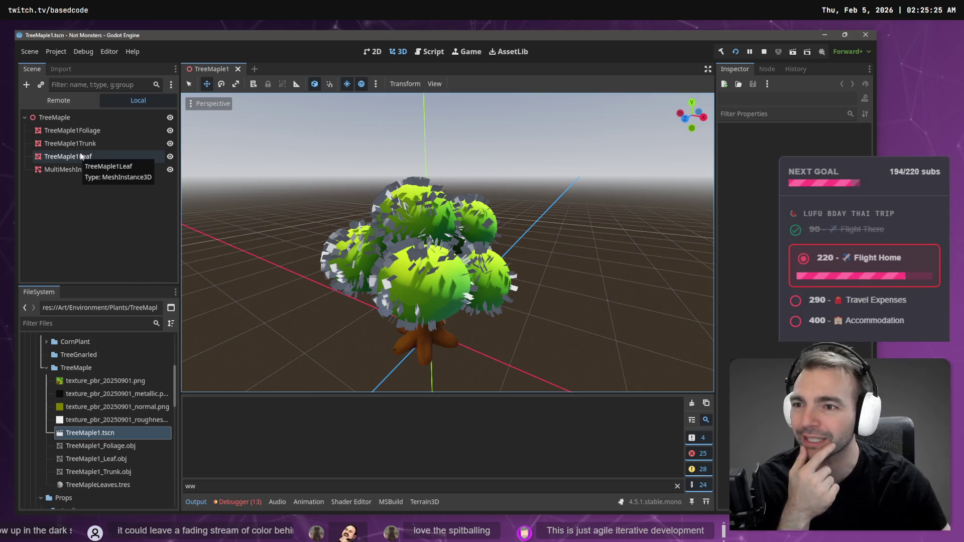
Step: Load Environment/Plants/TreeMaple/TreeMapleLeaves.tres into the TreeMaple1Leaf mesh's Shader slot
click(95, 158)
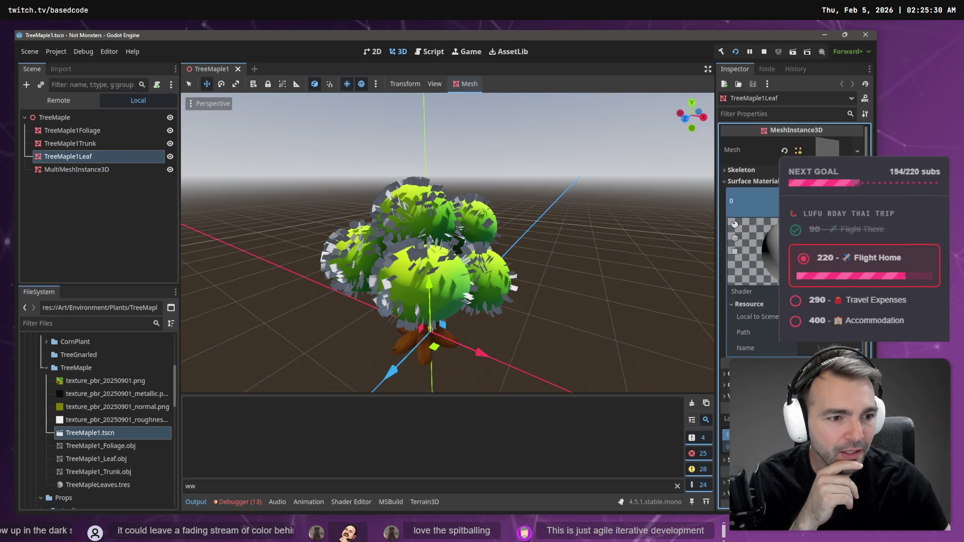
click(93, 485)
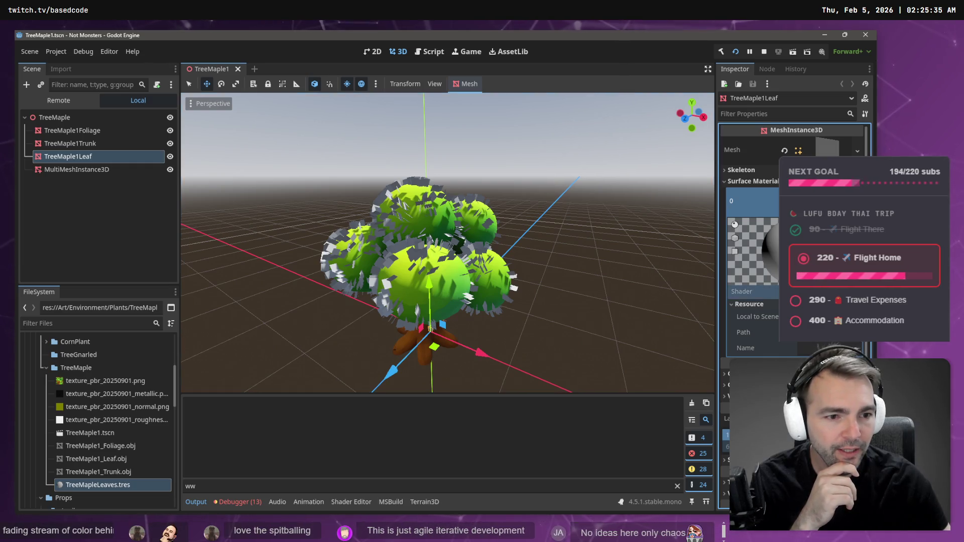
click(841, 343)
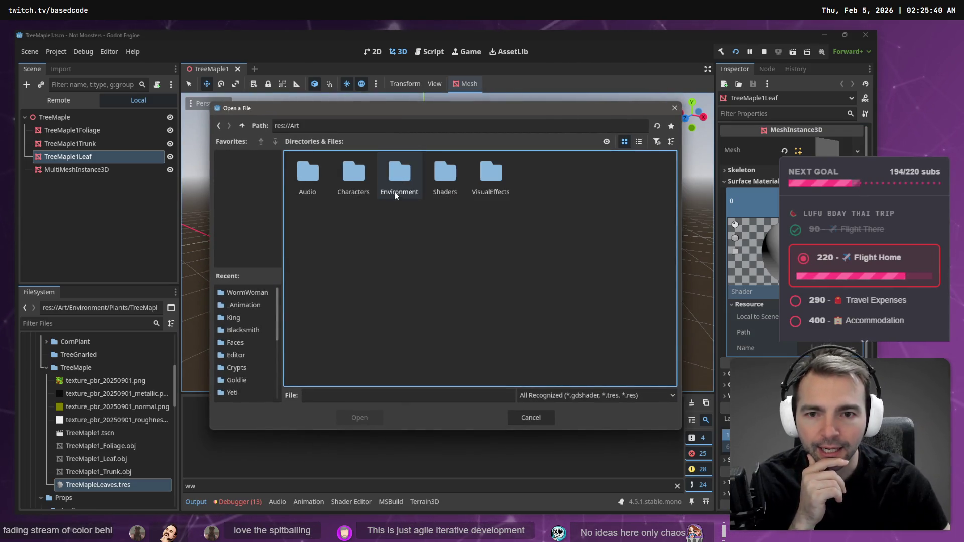
double_click(391, 180)
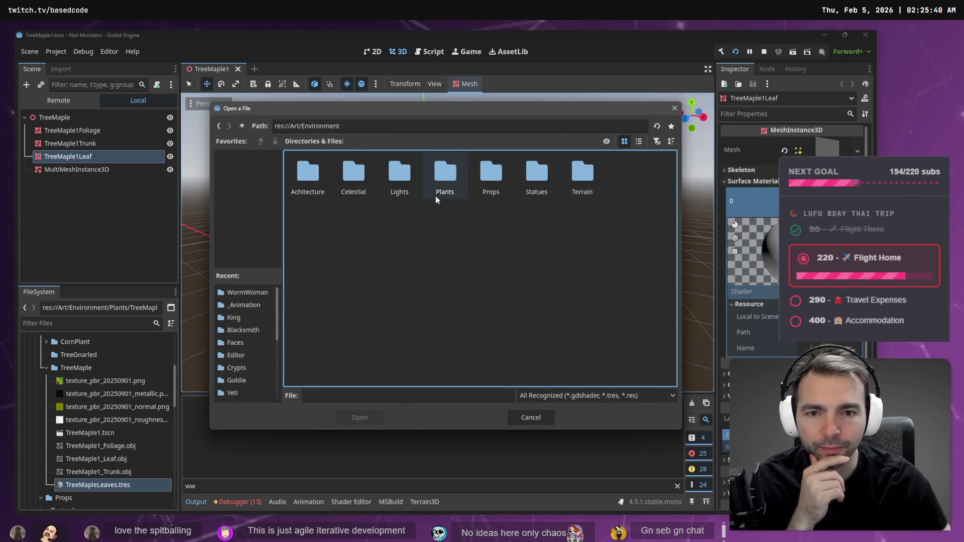
double_click(444, 180)
double_click(403, 173)
double_click(304, 173)
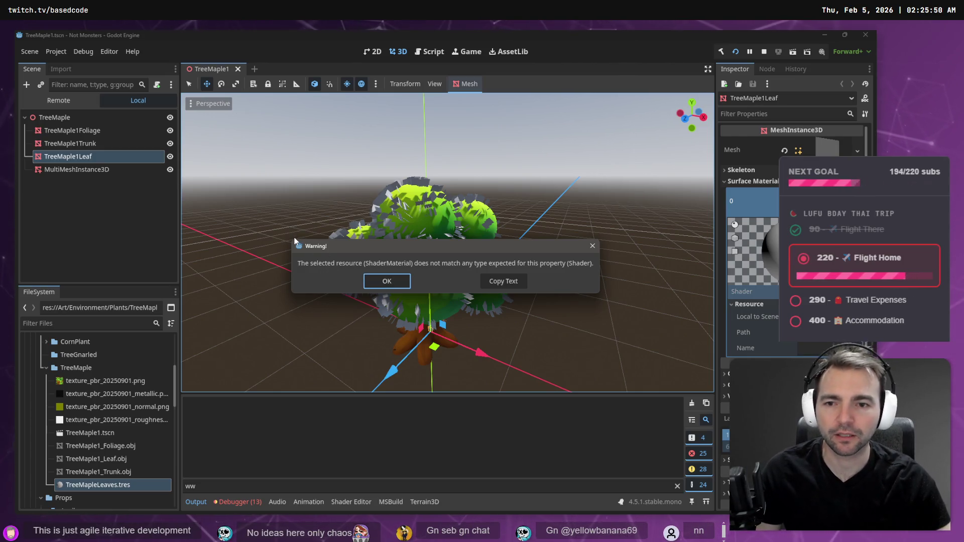
Step: Screenshot the ShaderMaterial mismatch warning and switch to VS Code's Codex chat
key(super+shift+s)
mouse_move(292, 237)
mouse_down()
mouse_move(602, 277)
mouse_move(598, 299)
mouse_up()
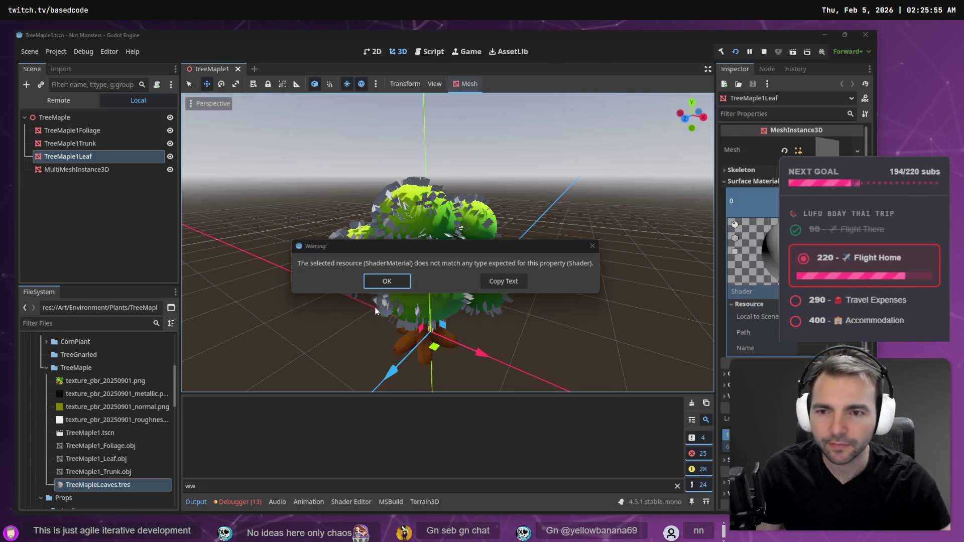
key(alt+Tab)
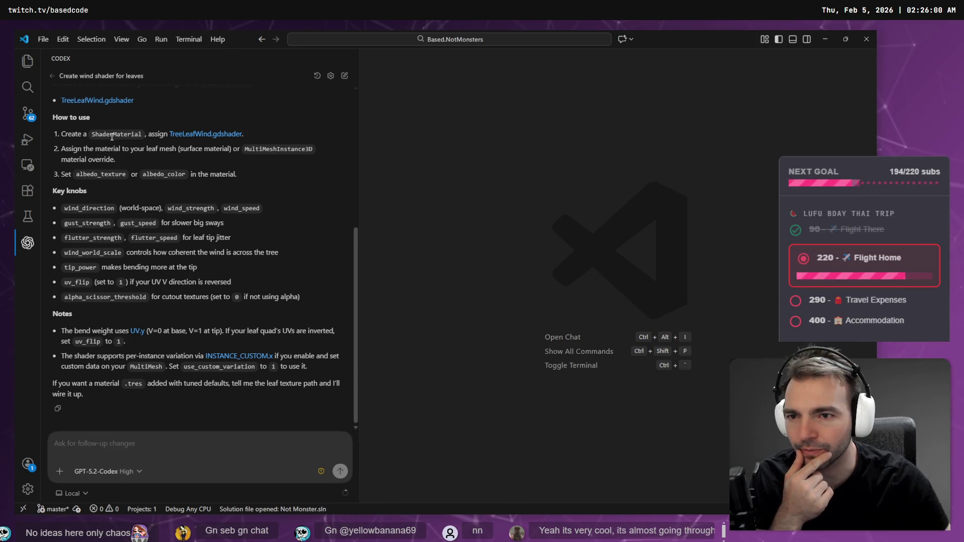
Step: Back in Godot, dismiss the ShaderMaterial mismatch warning with OK
key(alt+Tab)
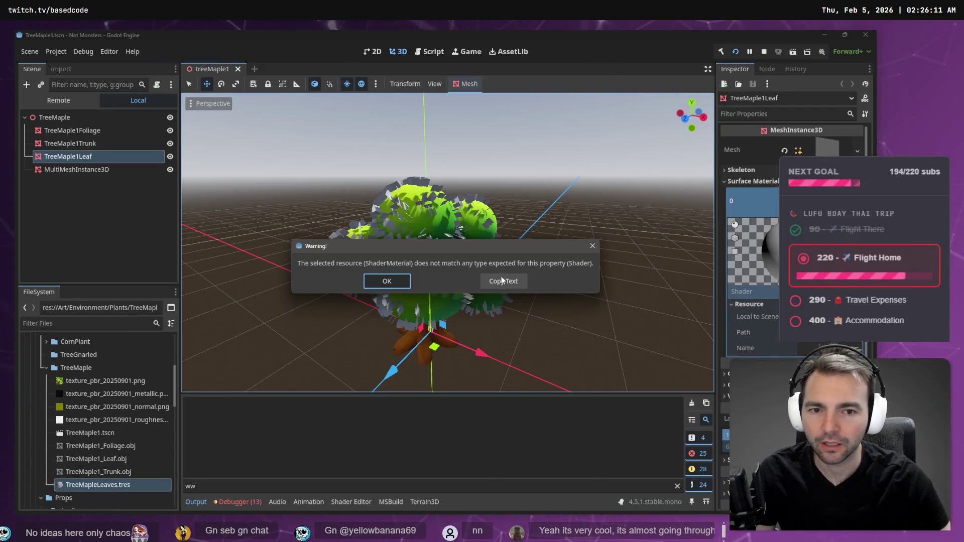
click(407, 284)
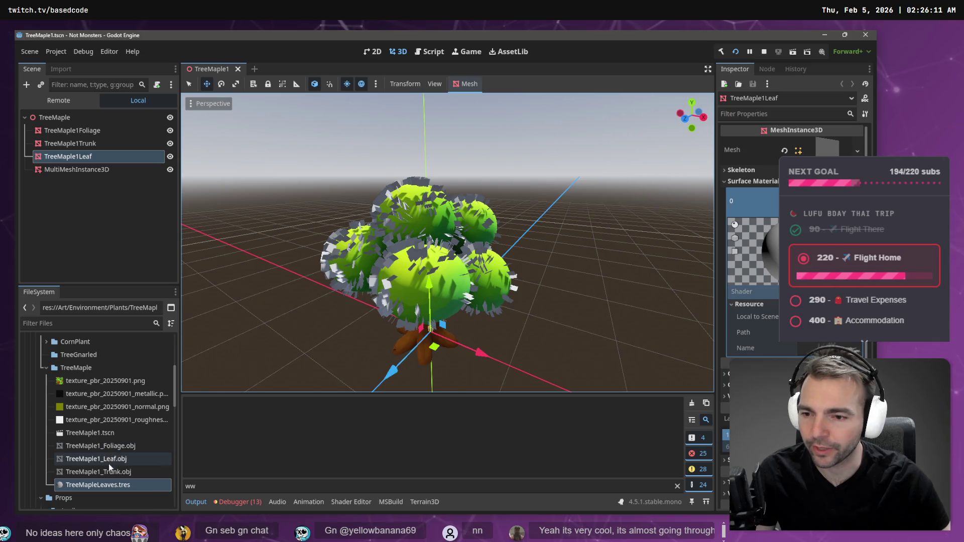
scroll(112, 470, down, 15)
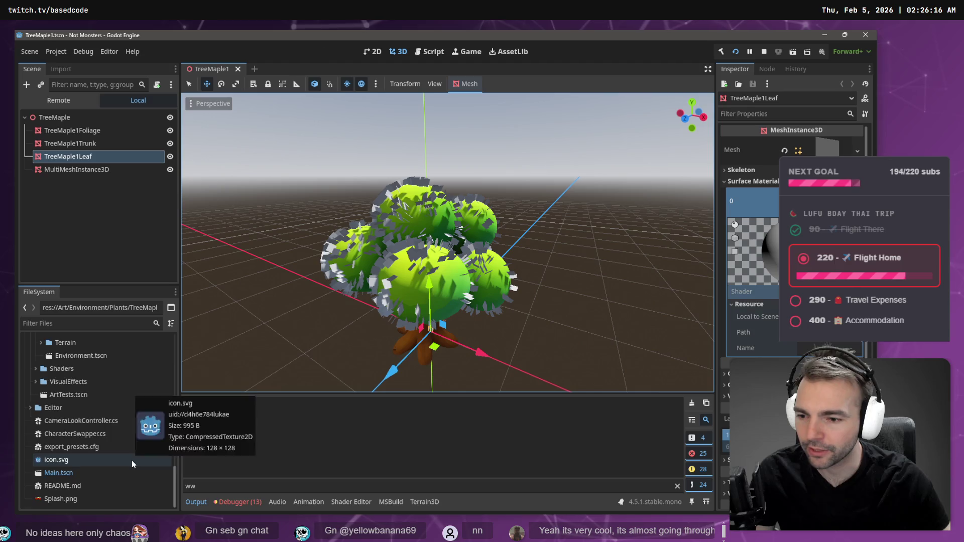
scroll(134, 447, up, 10)
scroll(138, 435, up, 5)
Step: In VS Code, glance at the Explorer file tree, return to Codex, then bring Chrome forward
key(alt+Tab)
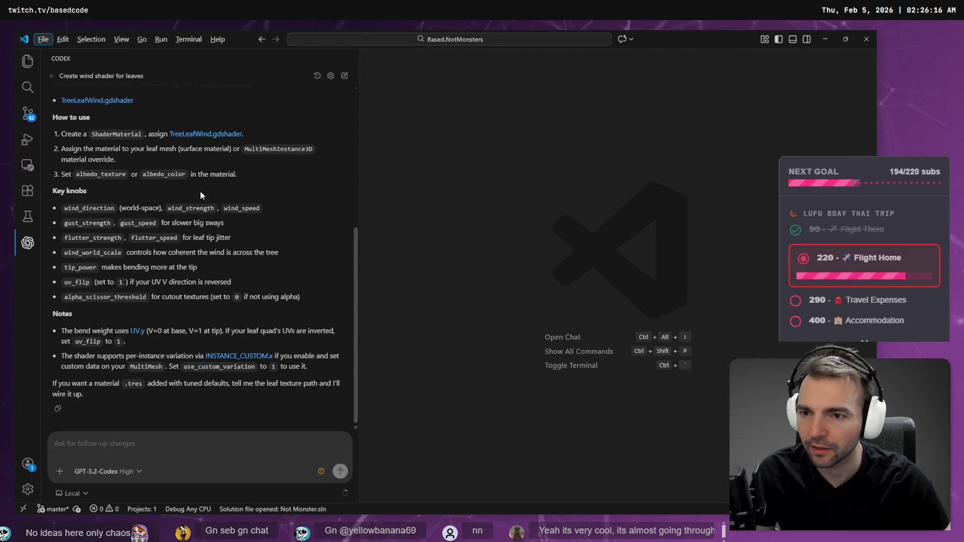
click(27, 60)
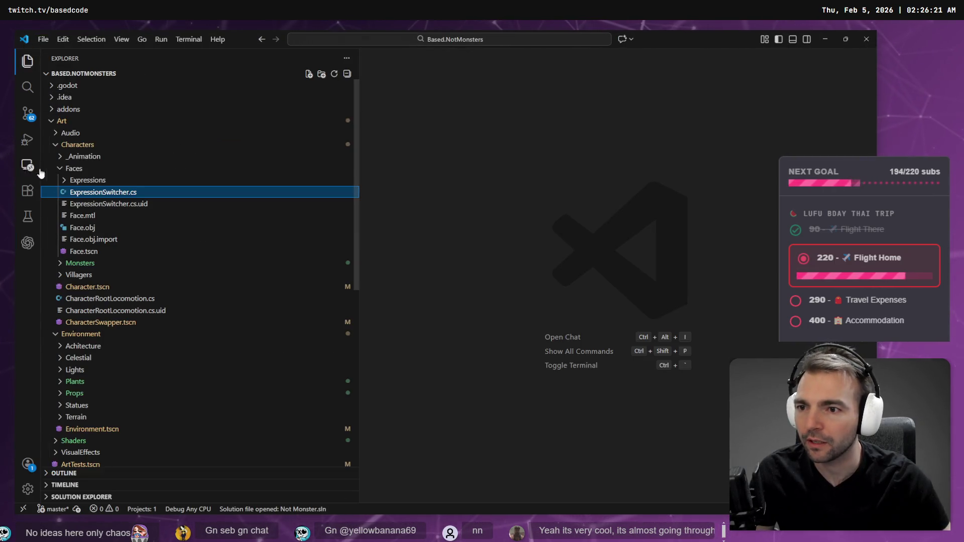
scroll(178, 286, down, 10)
scroll(150, 187, up, 15)
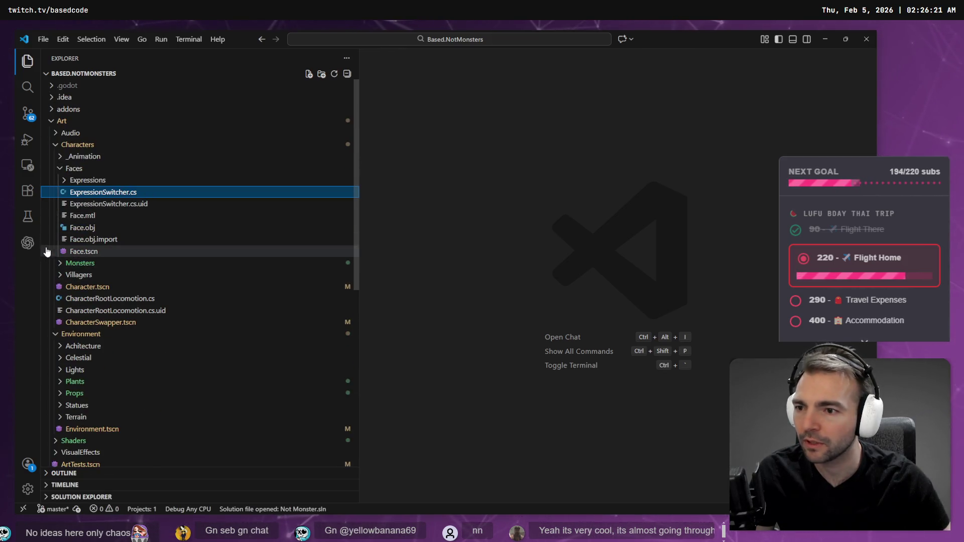
click(28, 243)
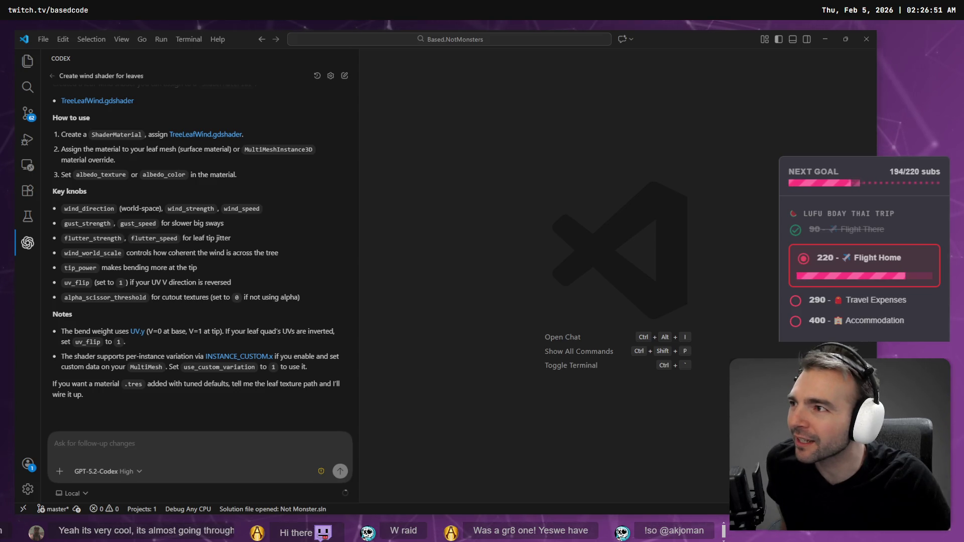
key(alt+Tab)
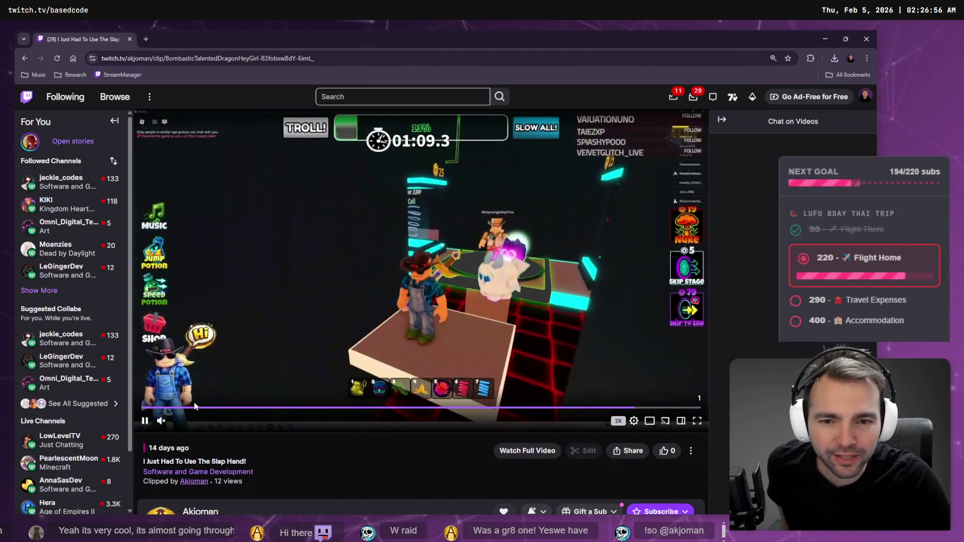
Step: Scroll down the Twitch channel page and open a Roblox Studio broadcast from Recent broadcasts
scroll(162, 360, down, 2)
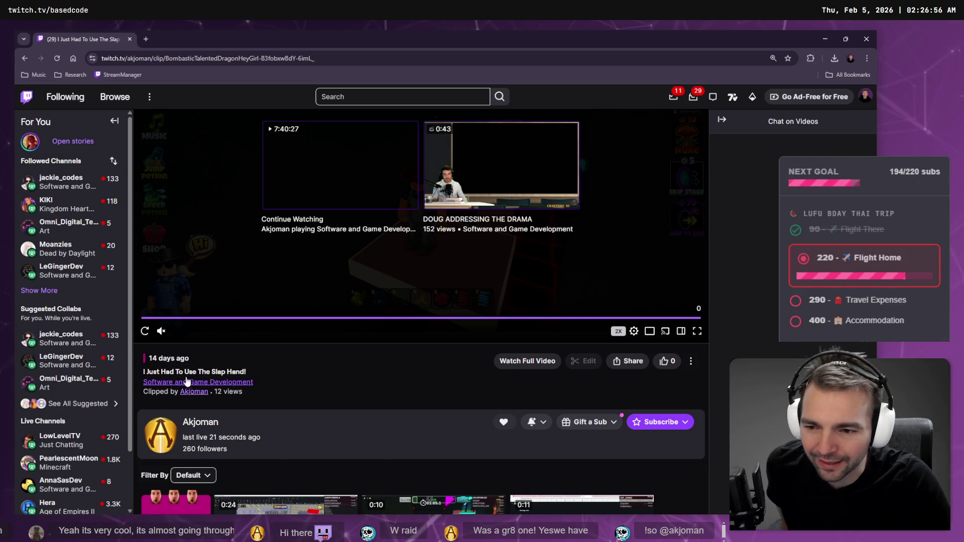
scroll(297, 348, down, 3)
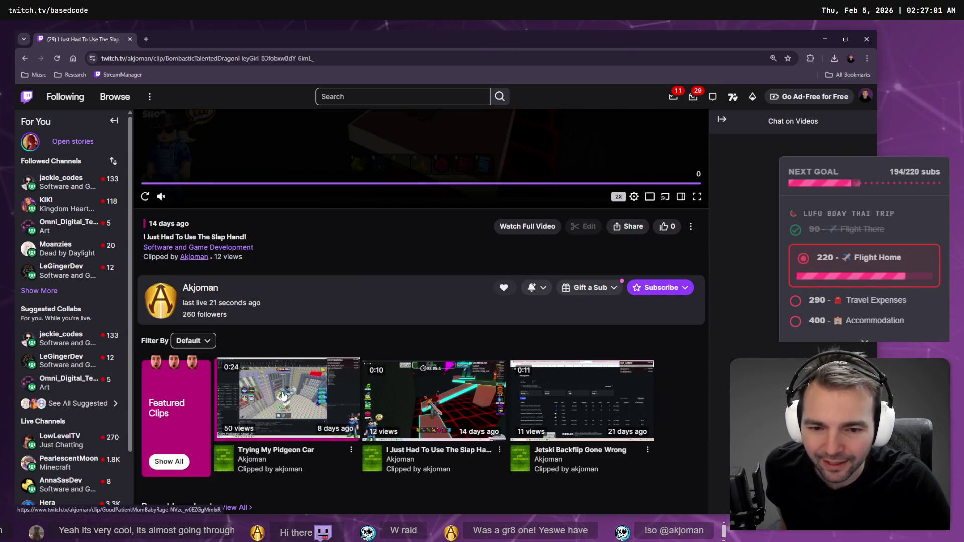
scroll(358, 404, down, 7)
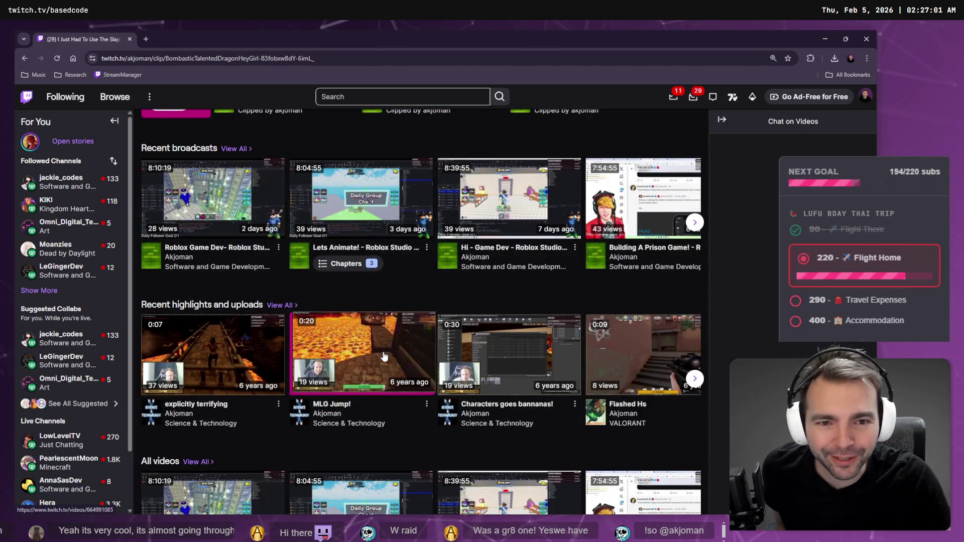
click(480, 221)
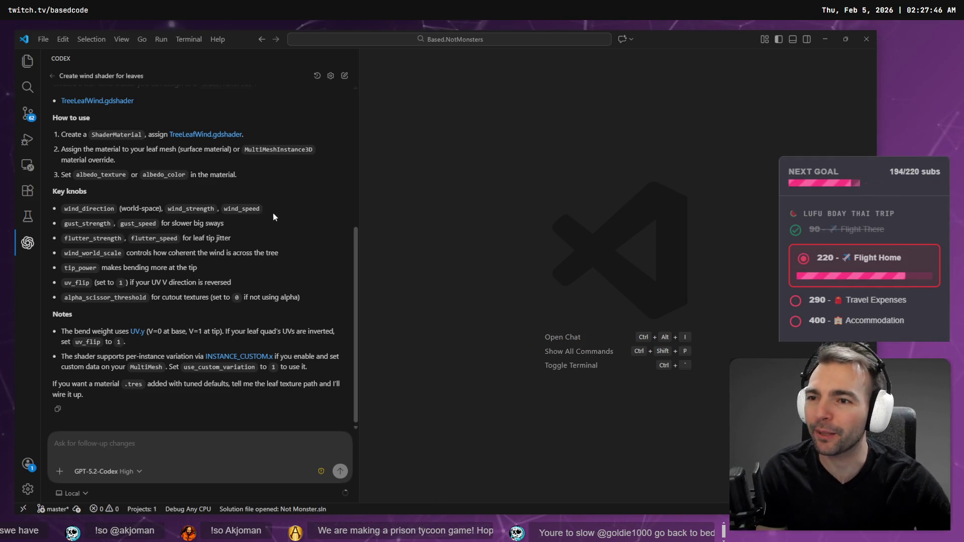
scroll(266, 206, up, 2)
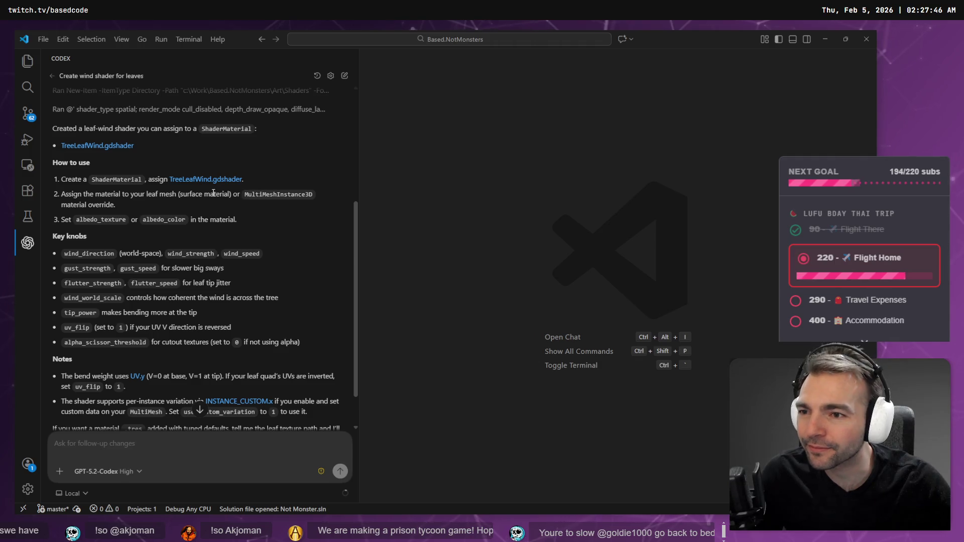
scroll(213, 194, down, 2)
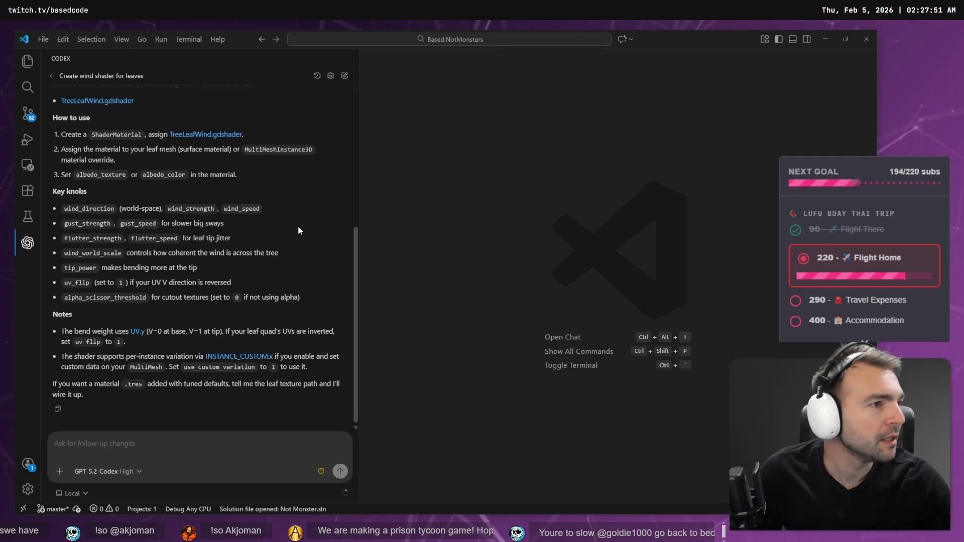
key(alt+Tab)
scroll(113, 378, up, 3)
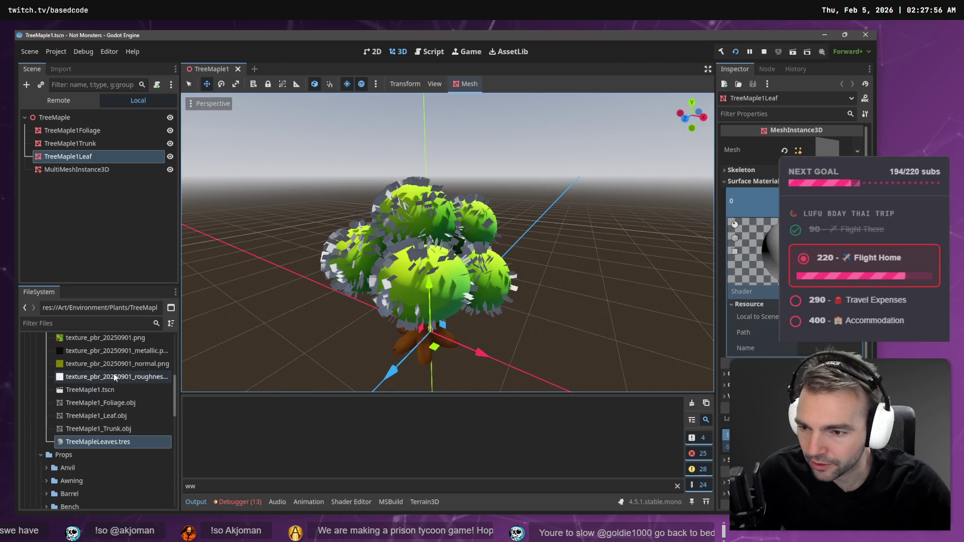
scroll(135, 376, up, 2)
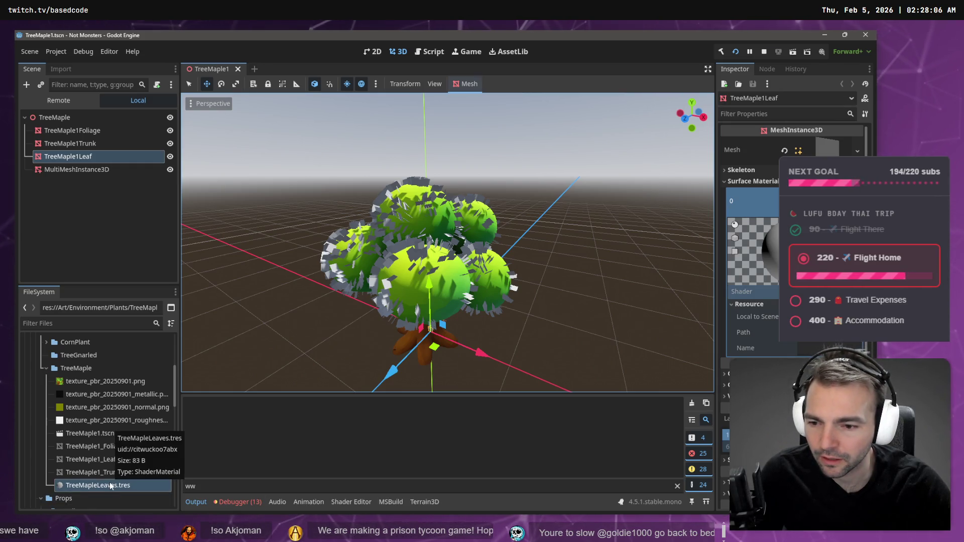
key(alt+Tab)
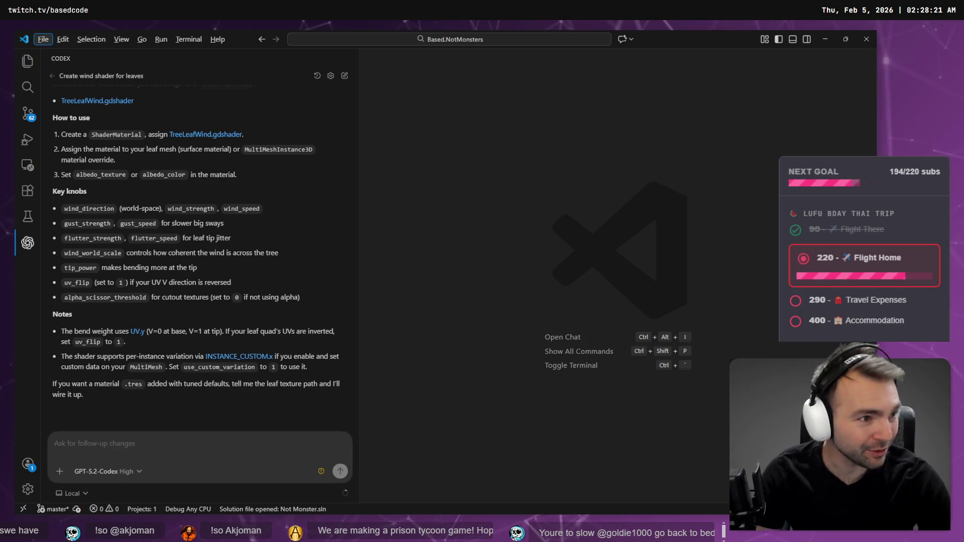
Step: Select MultiMeshInstance3D in Codex's reply and begin a follow-up reading 'For step 1, we can't assign'
key(Escape)
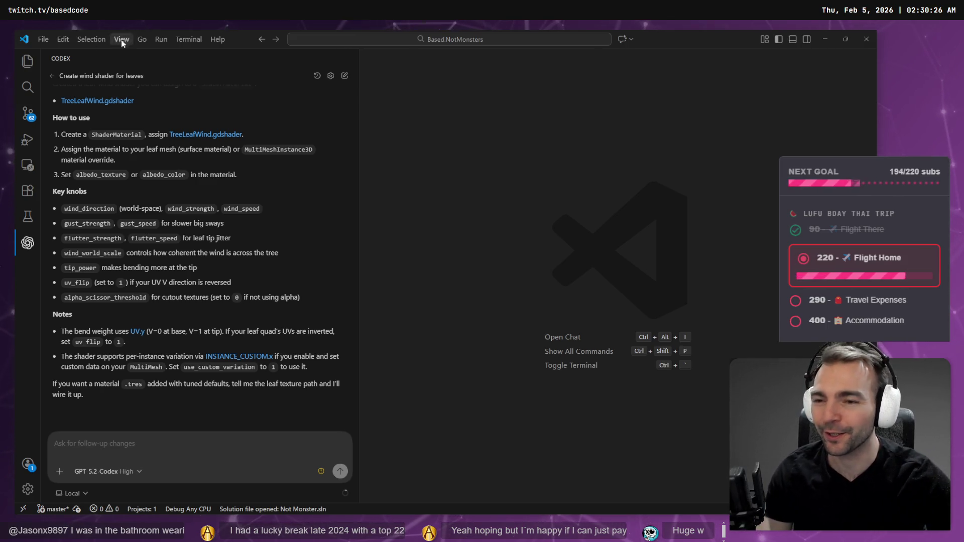
double_click(254, 149)
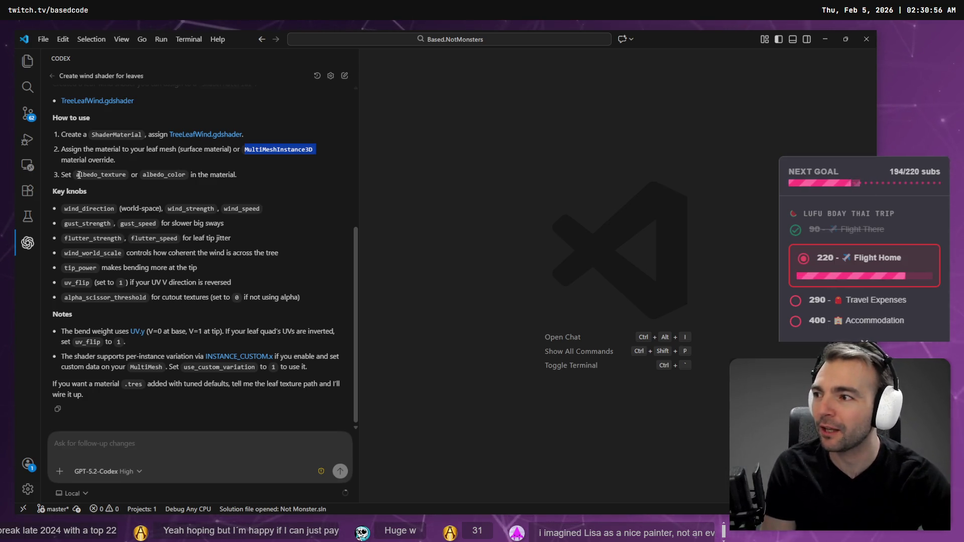
click(123, 151)
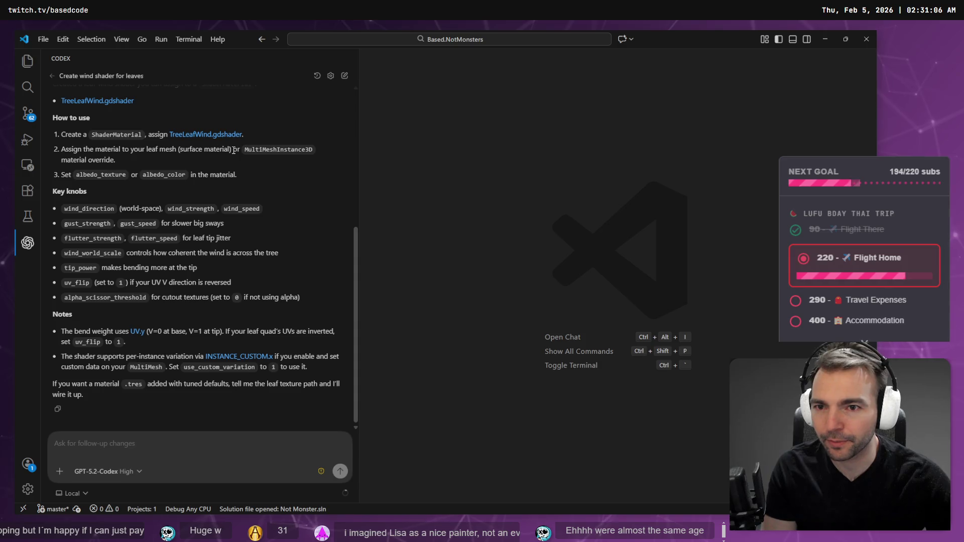
double_click(255, 149)
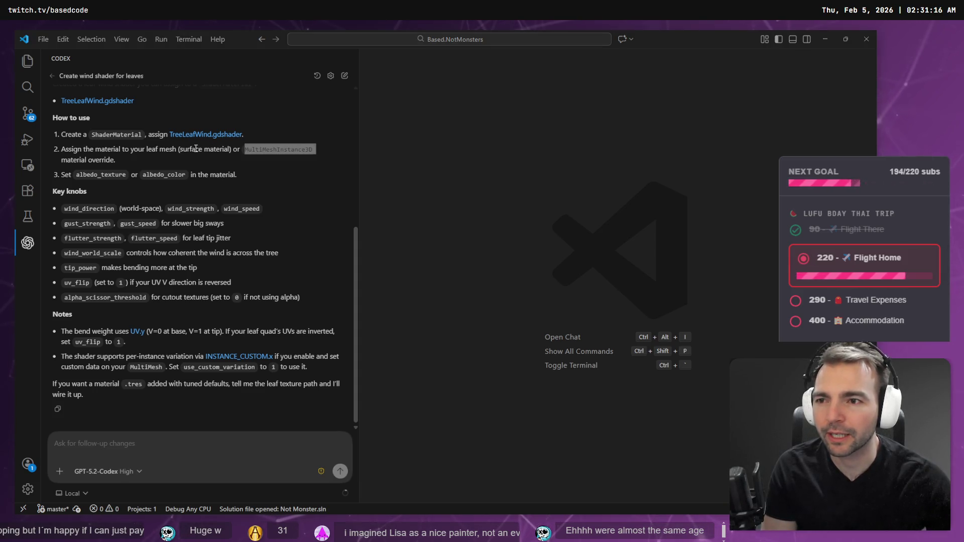
click(144, 448)
text(For )
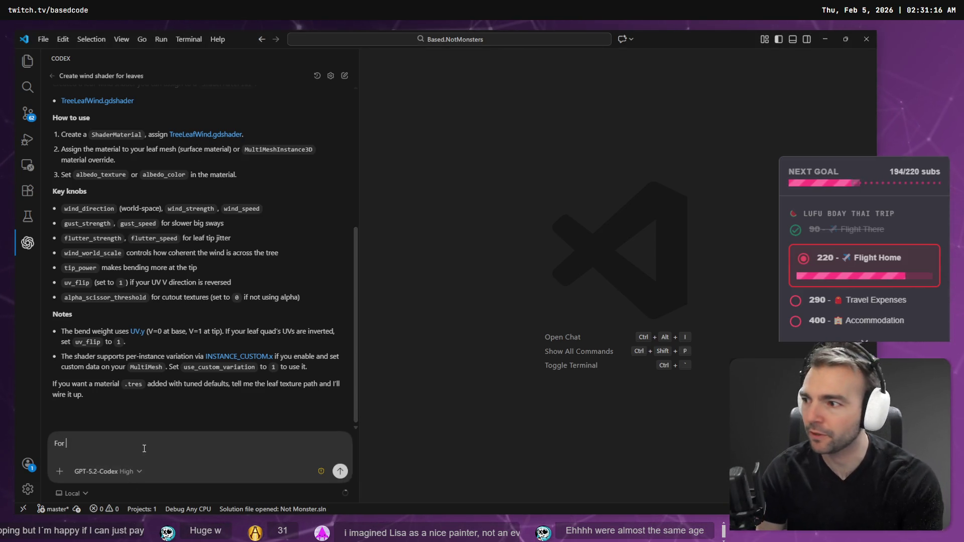
text(step 1, we can)
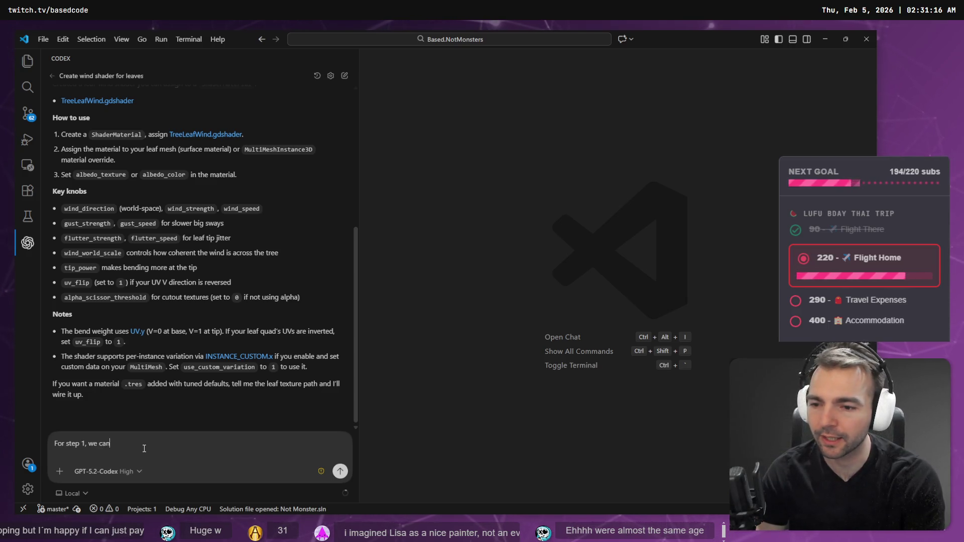
text('t assign)
Step: Attach the screenshot to the draft, then paste ShaderMaterial from the reply followed by 'to'
key(ctrl+v)
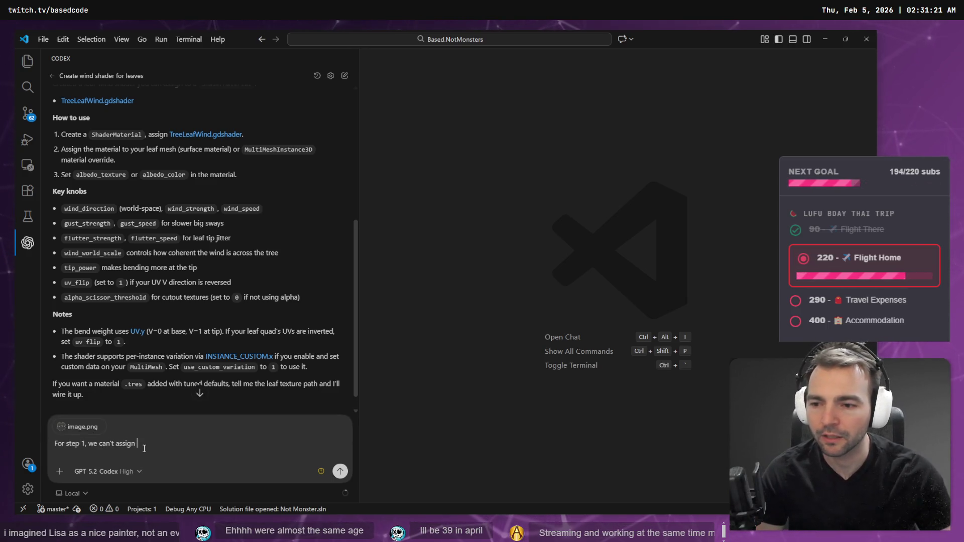
double_click(116, 134)
key(ctrl+c)
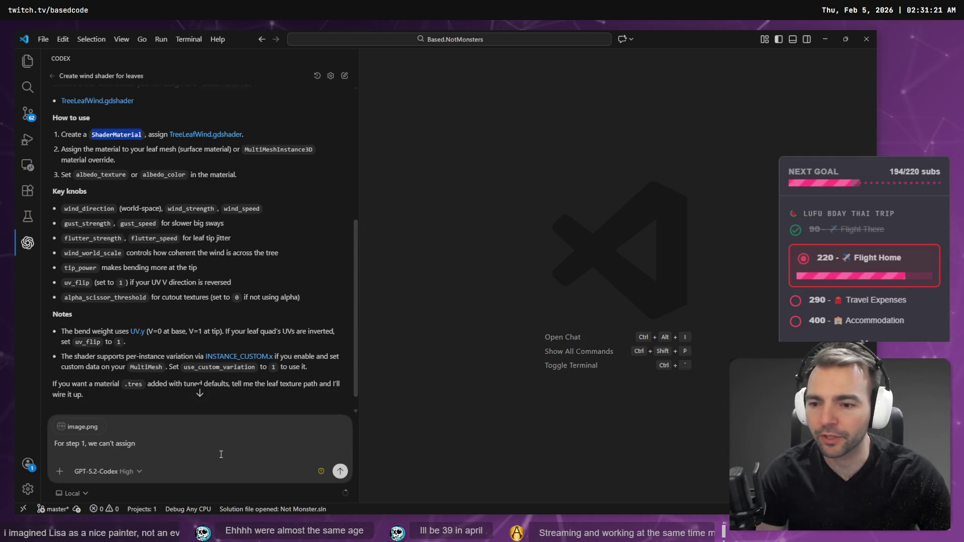
click(219, 448)
key(ctrl+v)
text(to)
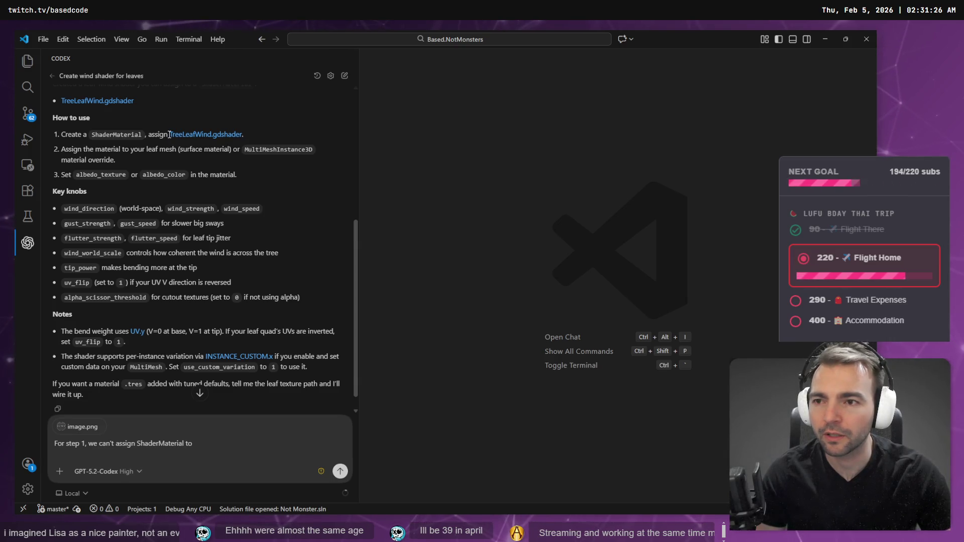
Step: Rework the draft to read 'can't assign TreeLeafWind.gdshader to ShaderMaterial', then return to Godot
drag(244, 135, 170, 135)
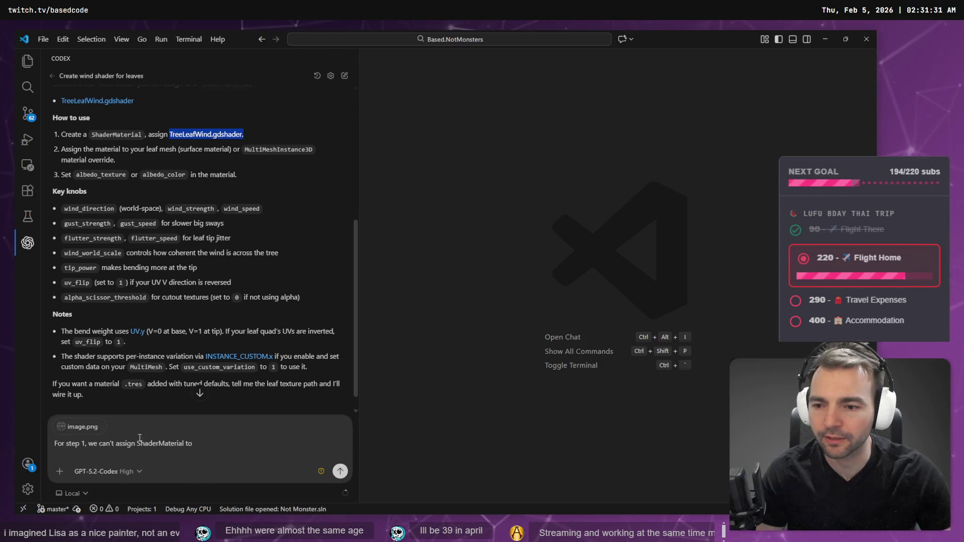
double_click(125, 443)
double_click(158, 443)
key(ctrl+v)
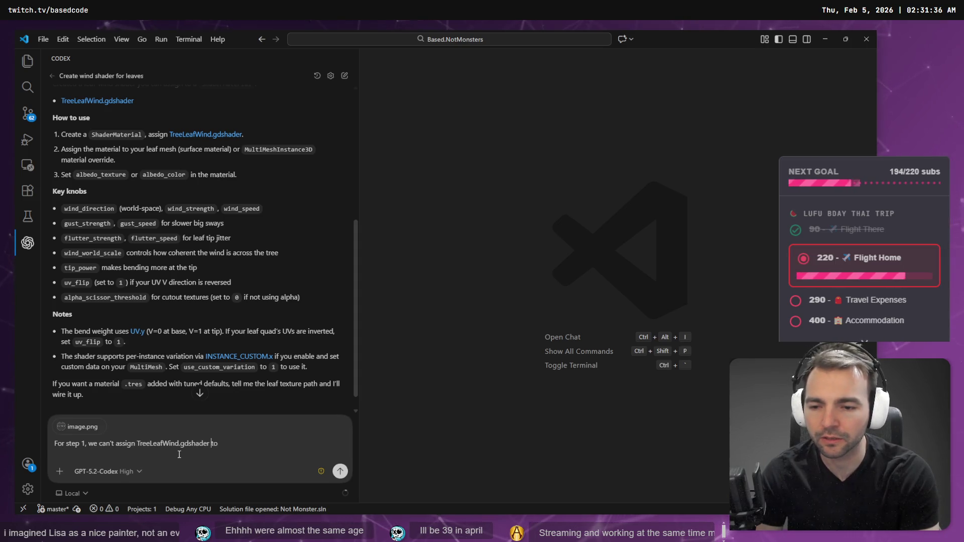
double_click(116, 134)
key(ctrl+c)
click(281, 443)
key(ctrl+v)
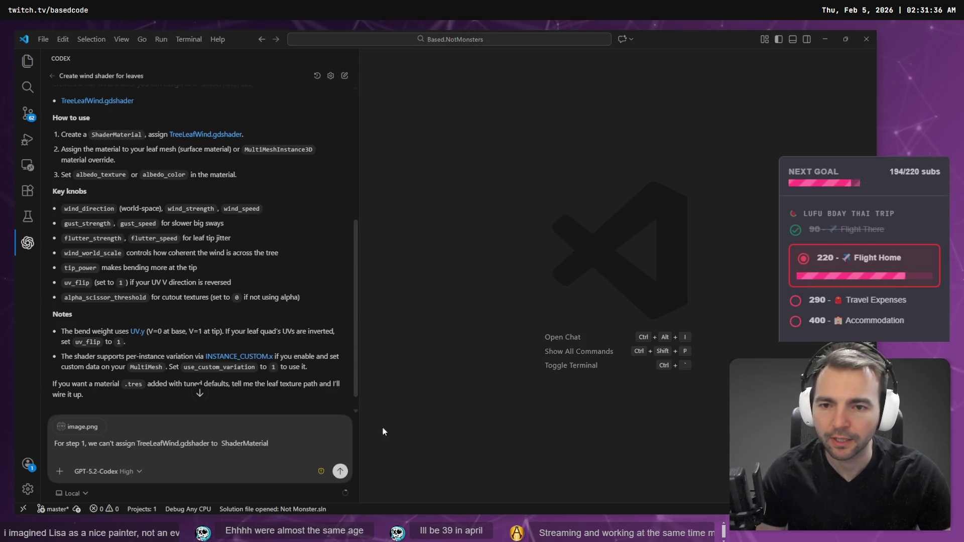
key(alt+Tab)
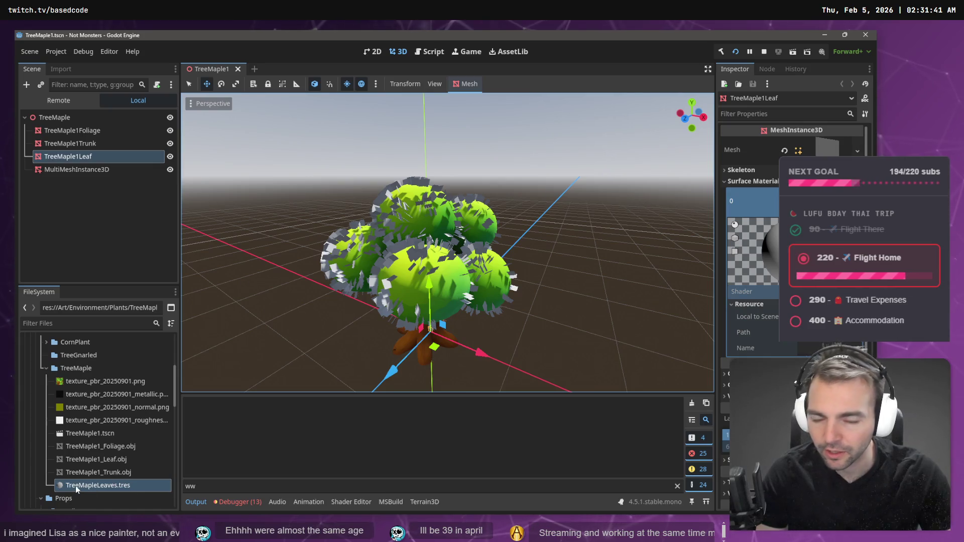
Step: Quick Load TreeLeafWind.gdshader into the leaf material's Shader slot in the Inspector
click(780, 348)
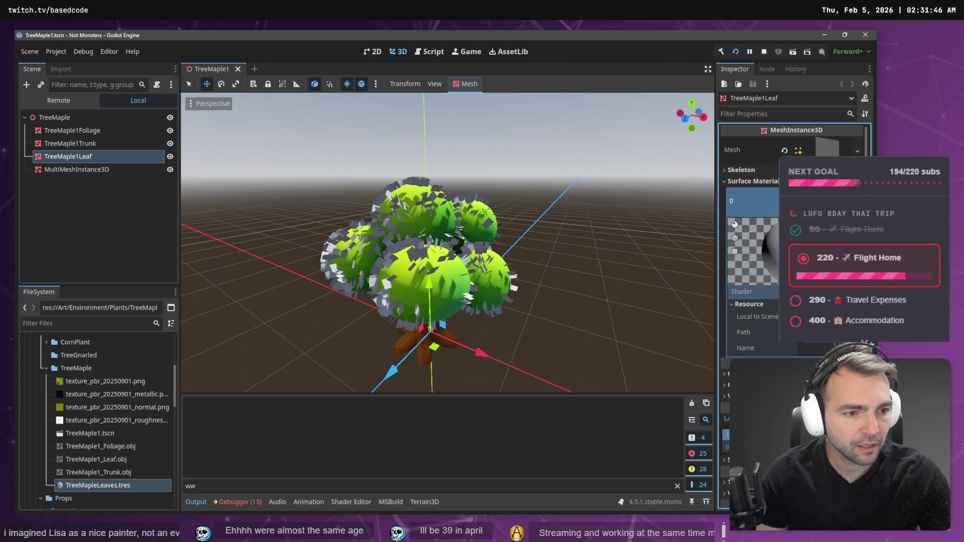
click(823, 291)
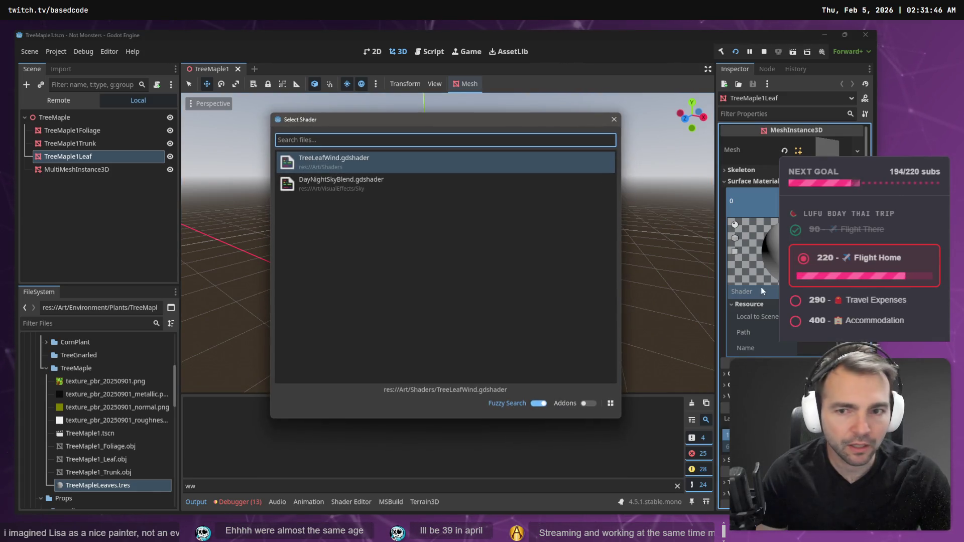
double_click(317, 162)
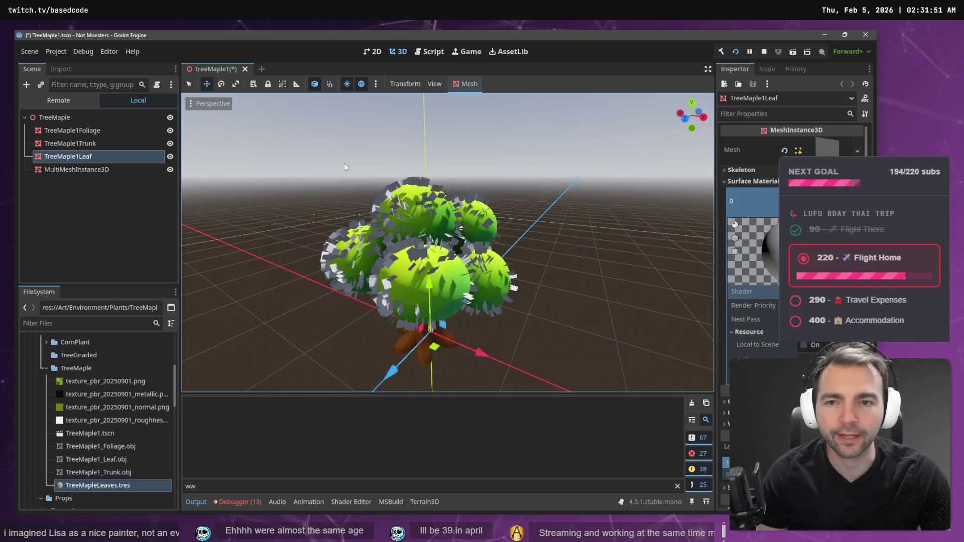
click(364, 187)
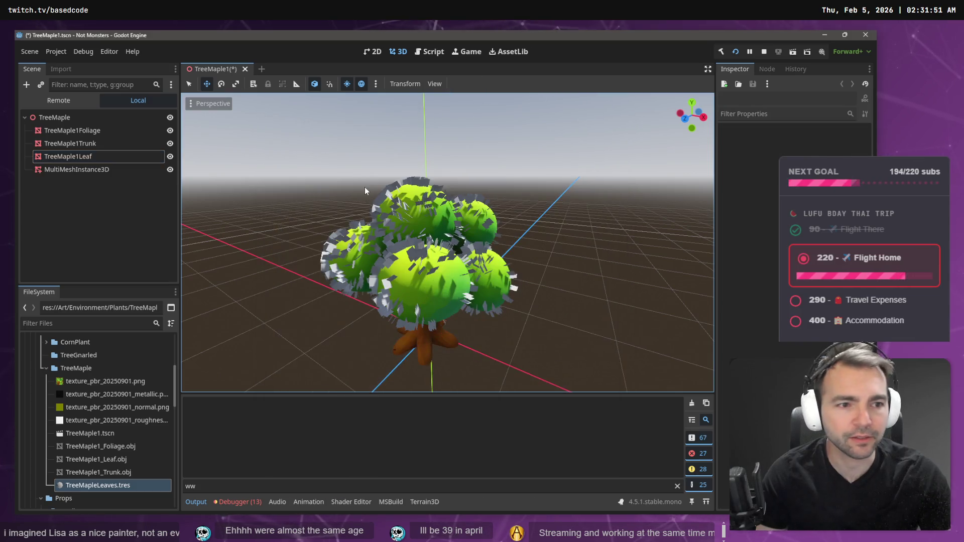
click(86, 485)
Step: Reselect the TreeMaple1Leaf node to check its material, then switch to the Codex chat
click(93, 171)
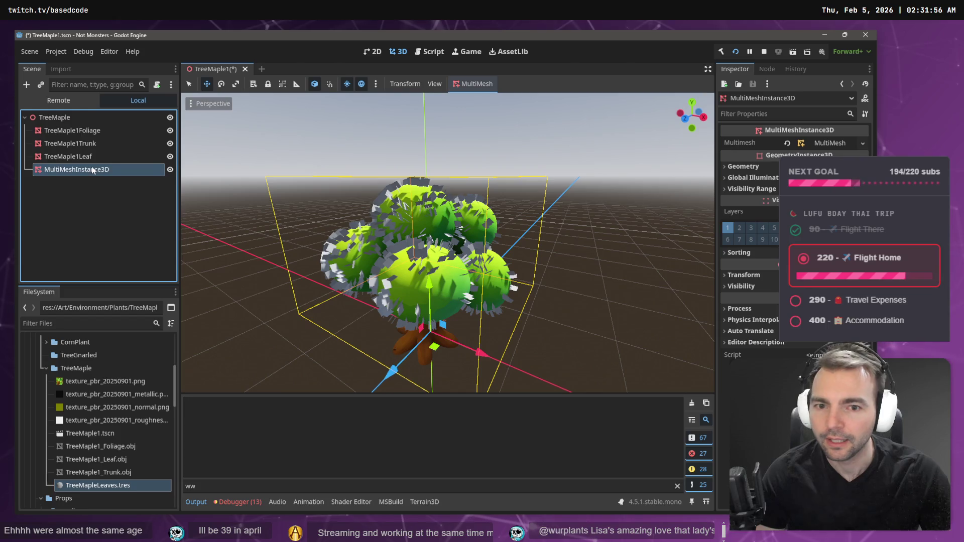
click(75, 157)
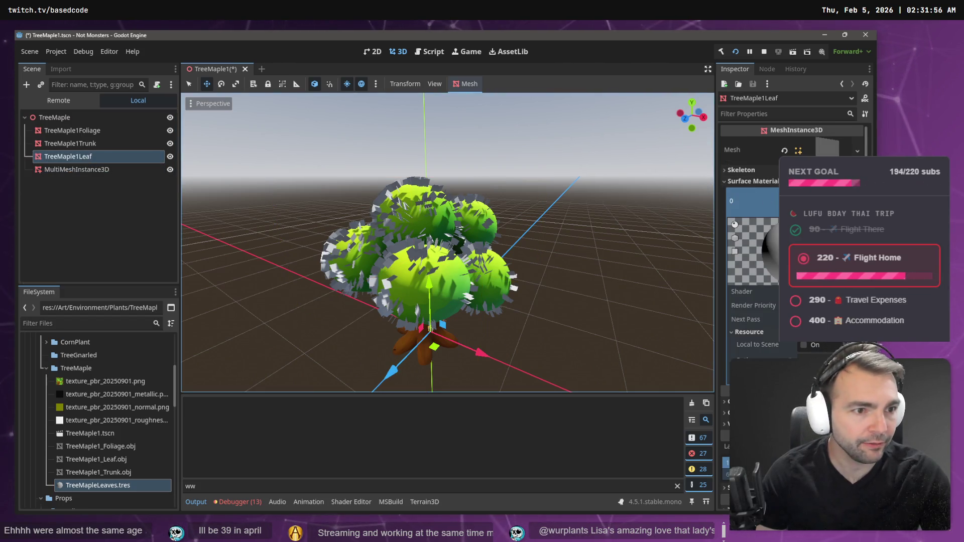
scroll(753, 226, down, 2)
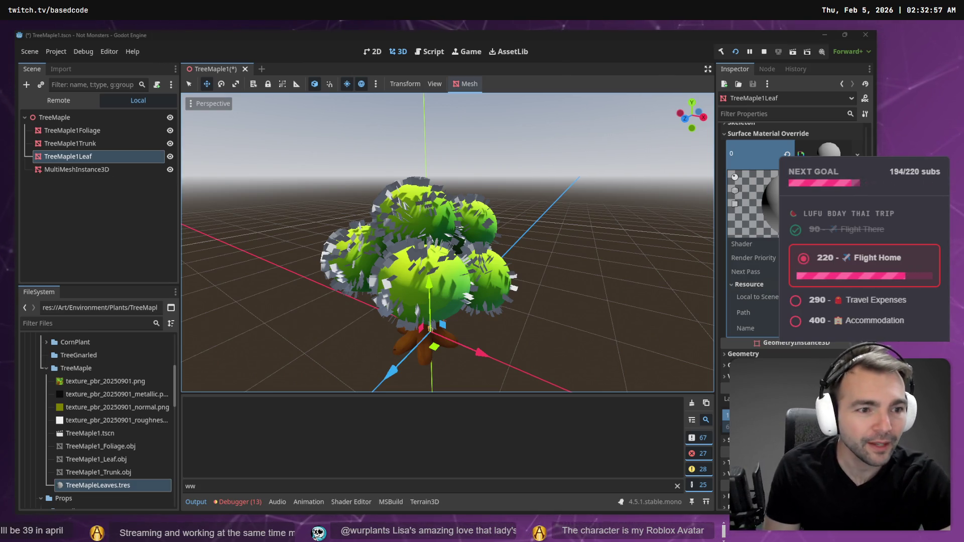
mouse_move(751, 266)
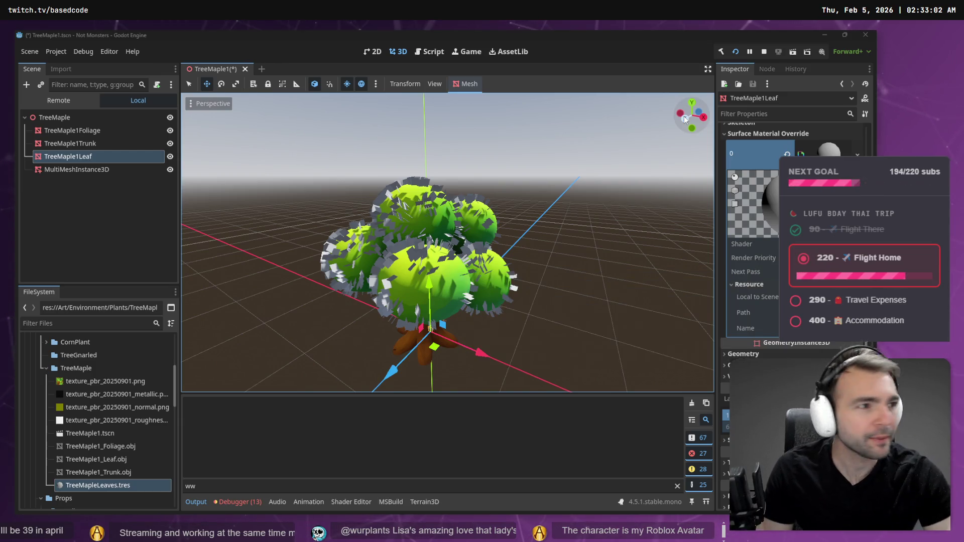
key(alt+Tab)
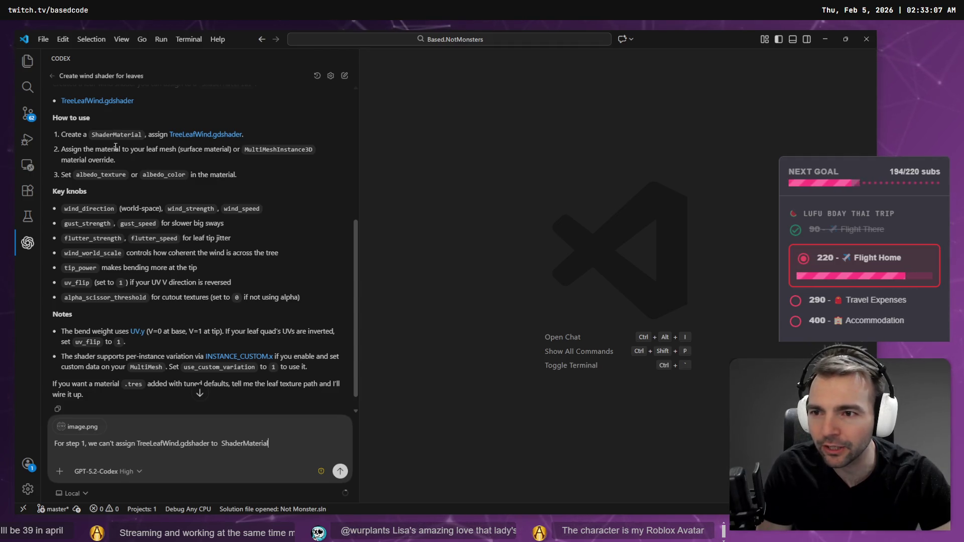
Step: Stop the running game preview, rebuild the .NET project, and select the old Codex draft
key(alt+Tab)
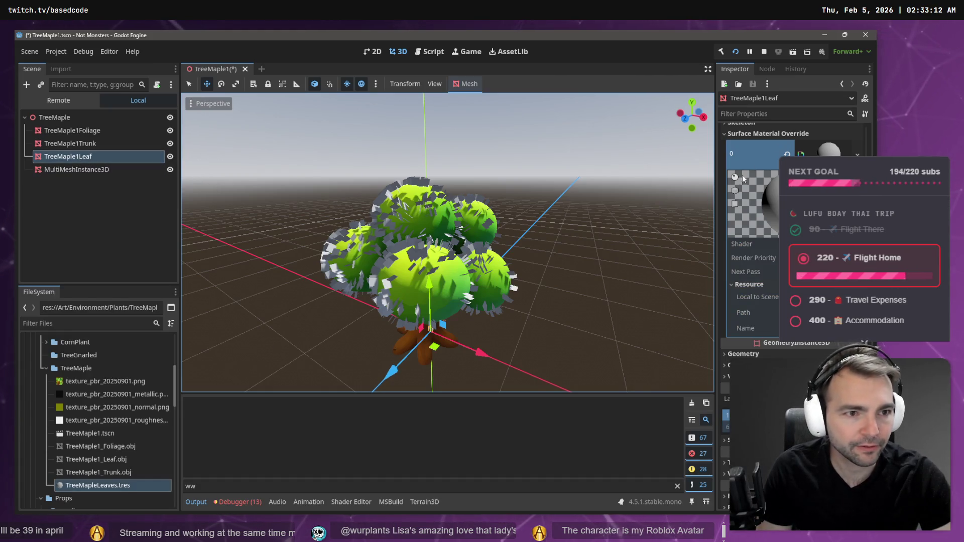
key(alt+Tab)
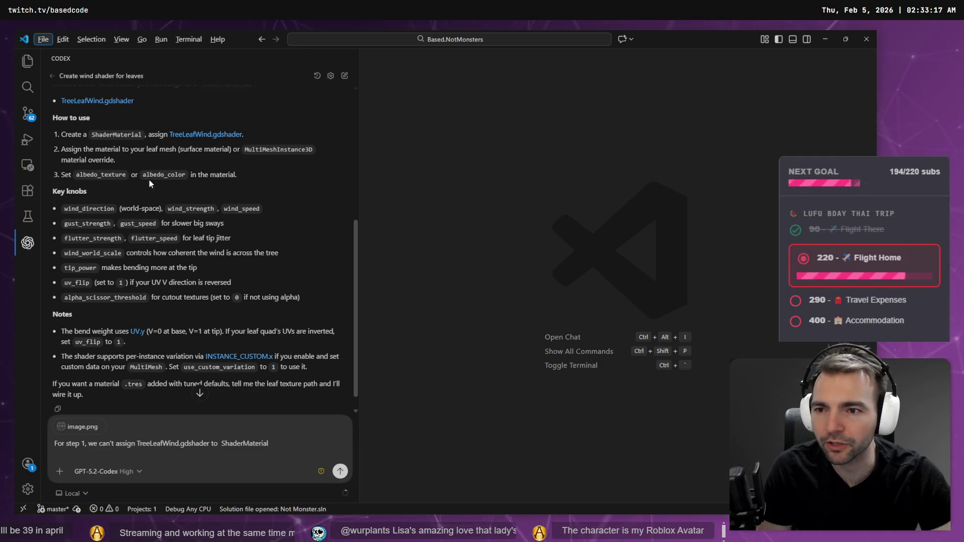
click(178, 196)
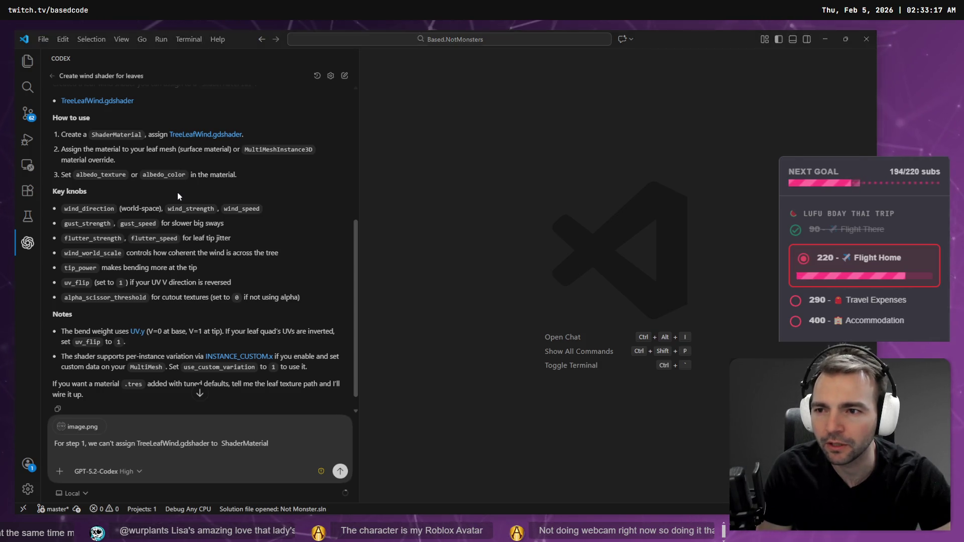
key(alt+Tab)
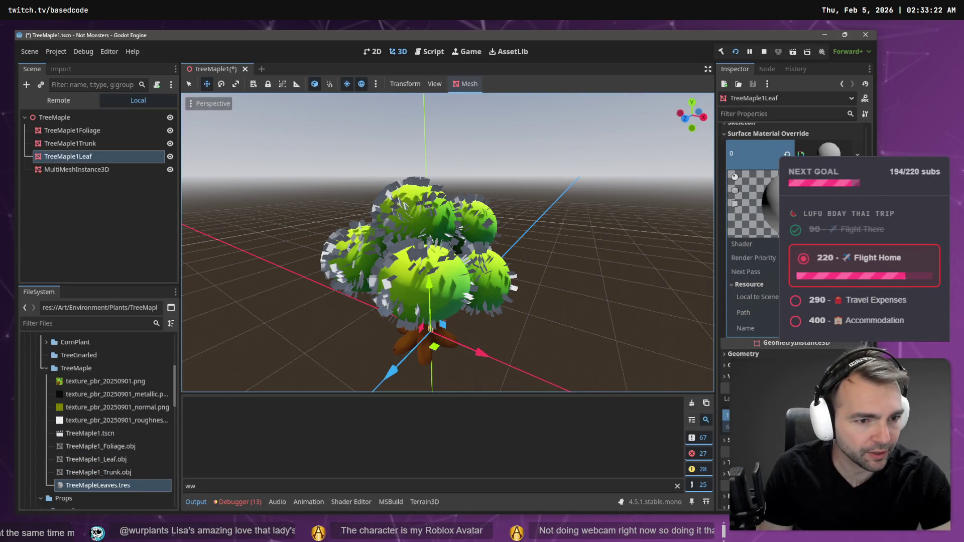
scroll(777, 186, up, 2)
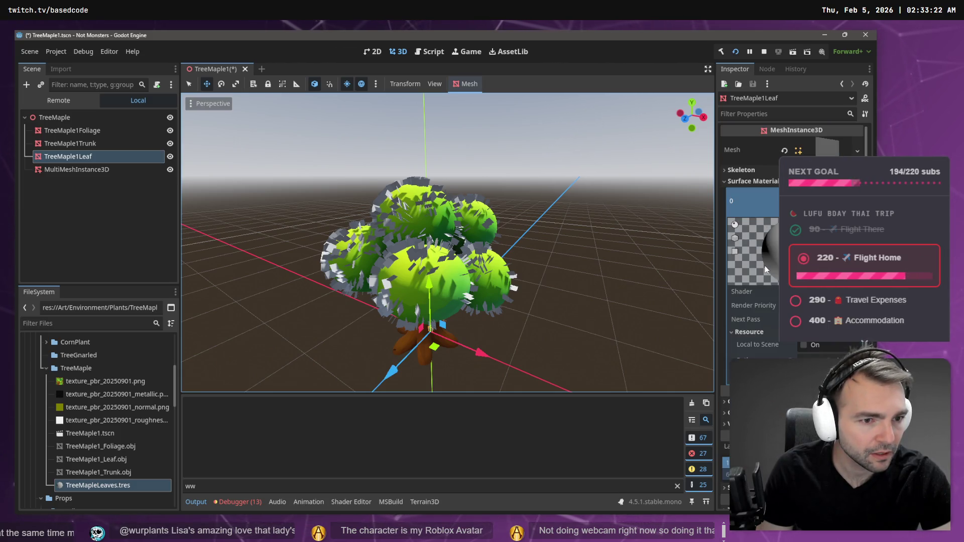
click(777, 186)
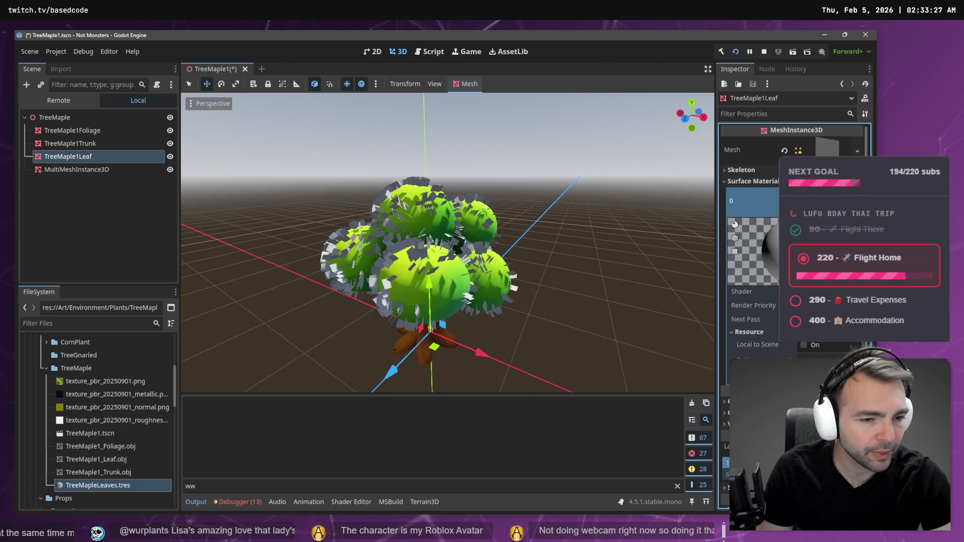
click(735, 51)
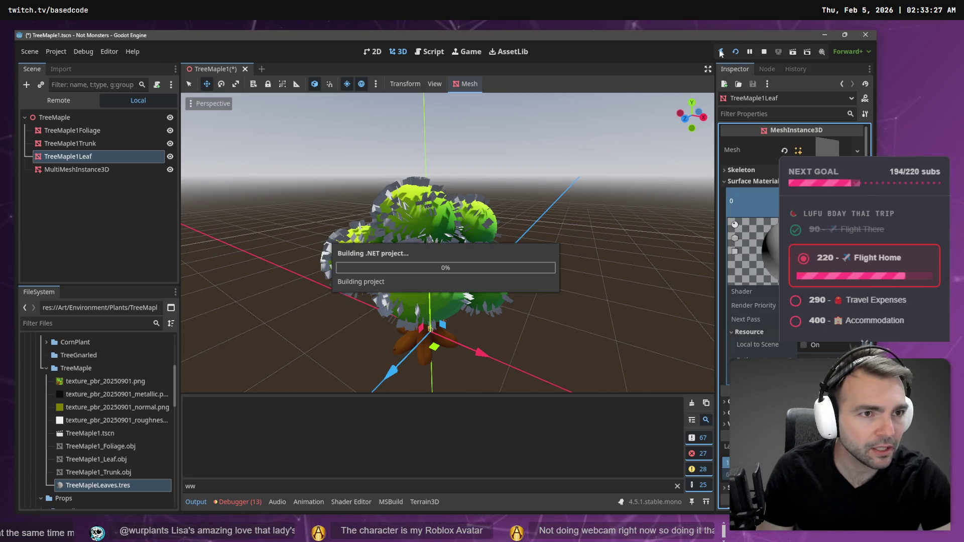
click(763, 51)
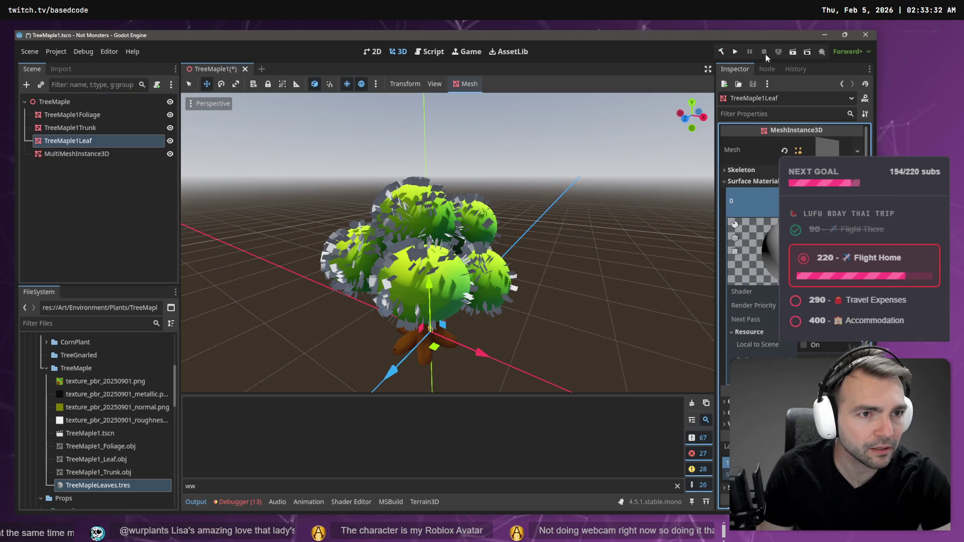
click(721, 52)
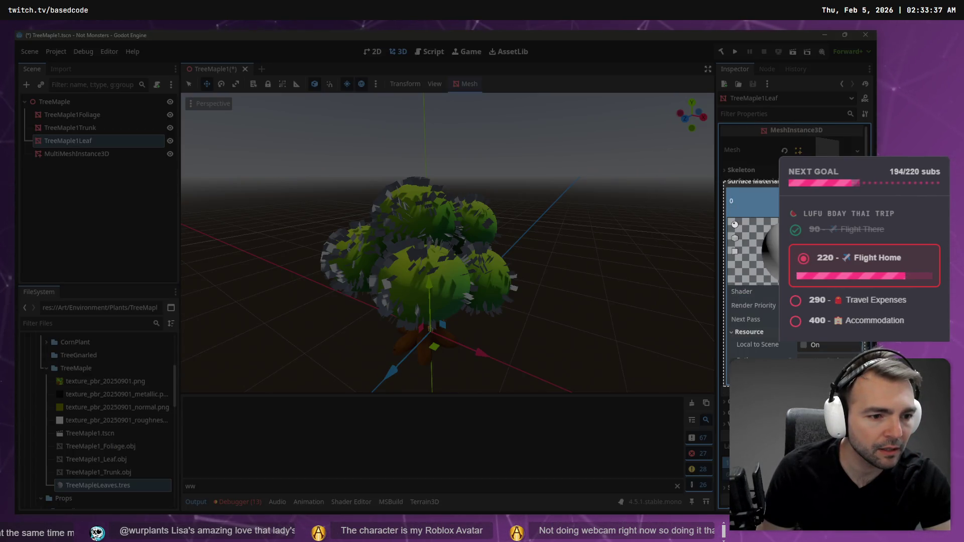
key(alt+Tab)
key(ctrl+a)
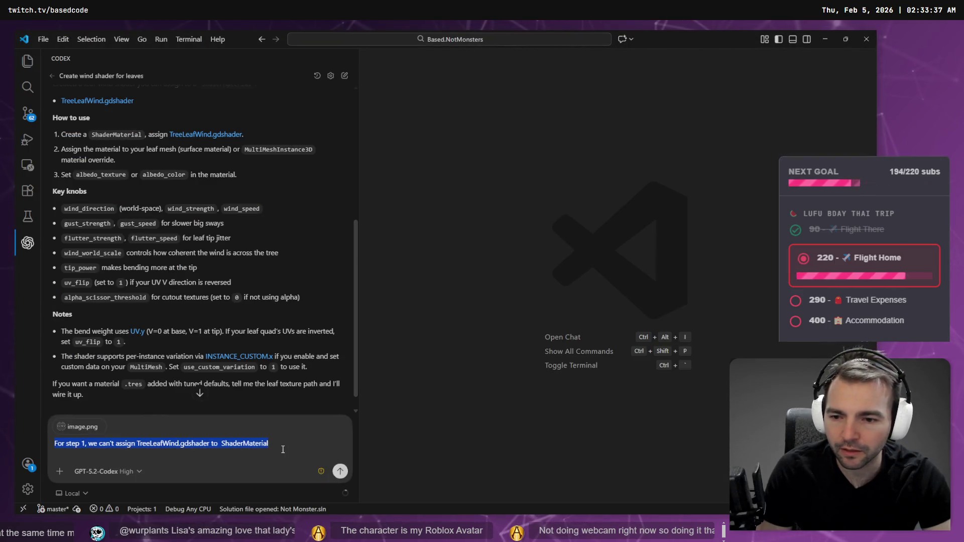
Step: Send Codex 'How do we do step 2, they don't seem to be options.' with a screenshot
text(How do we do step 2)
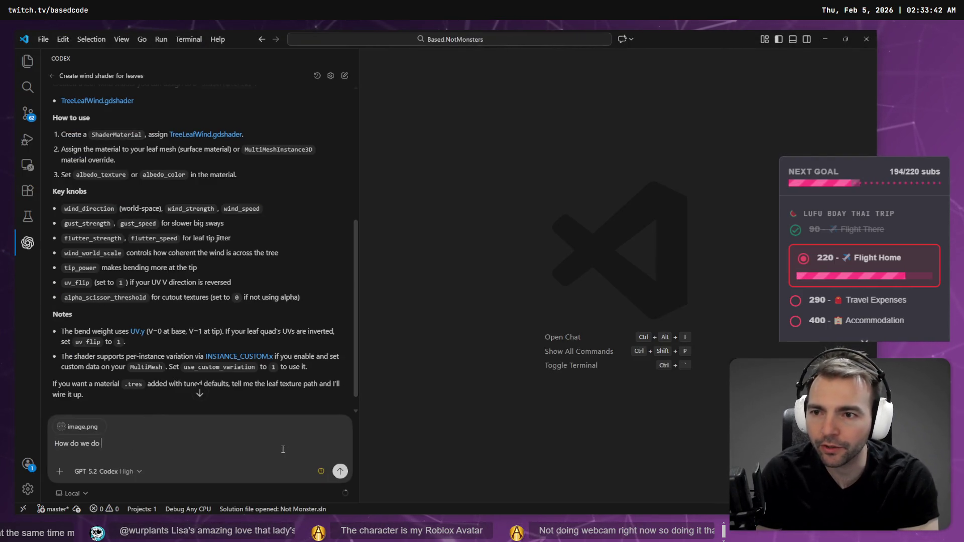
text(, t)
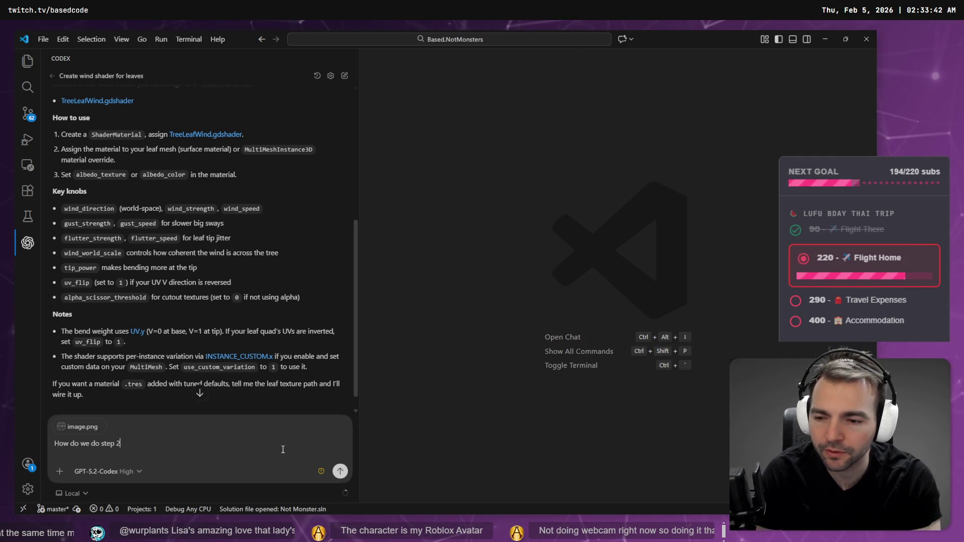
text(hey)
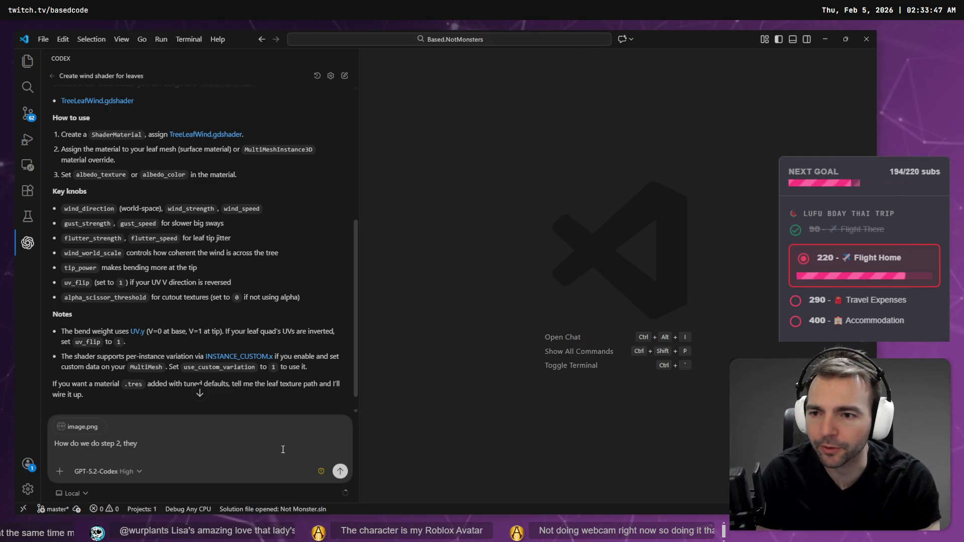
text( don't seem to )
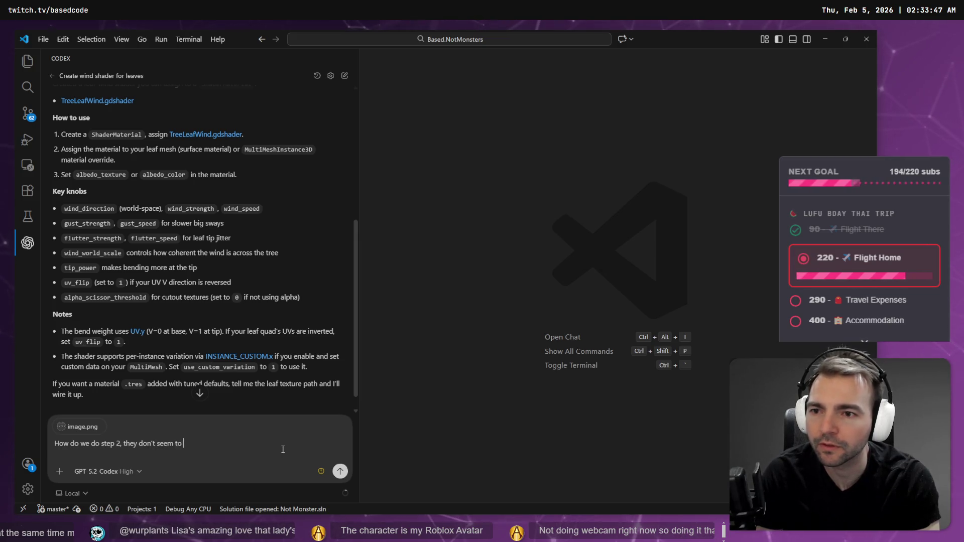
text(be options.)
key(ctrl+v)
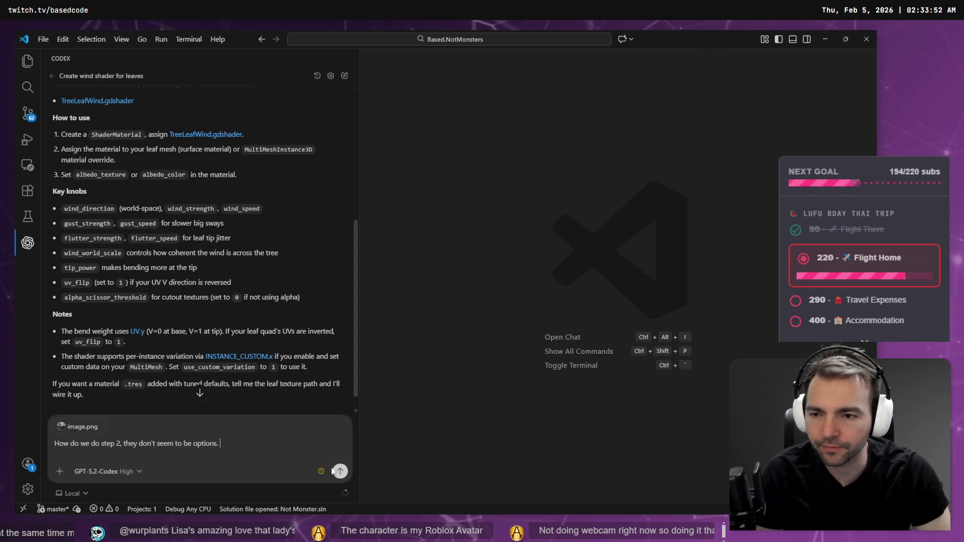
key(Return)
Step: Review Codex's step 3, selecting albedo_texture and albedo_color, then return to Godot
scroll(200, 240, up, 5)
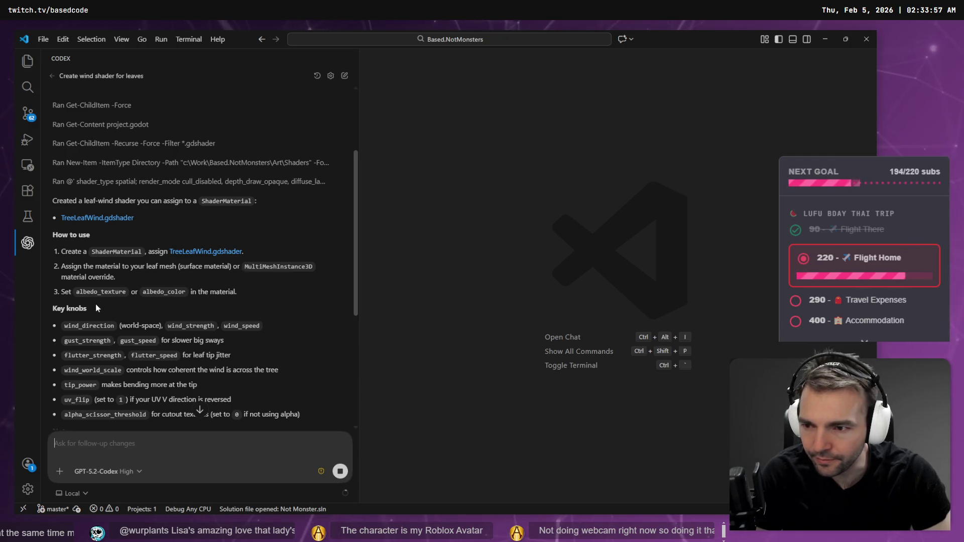
scroll(110, 352, down, 5)
scroll(126, 346, up, 6)
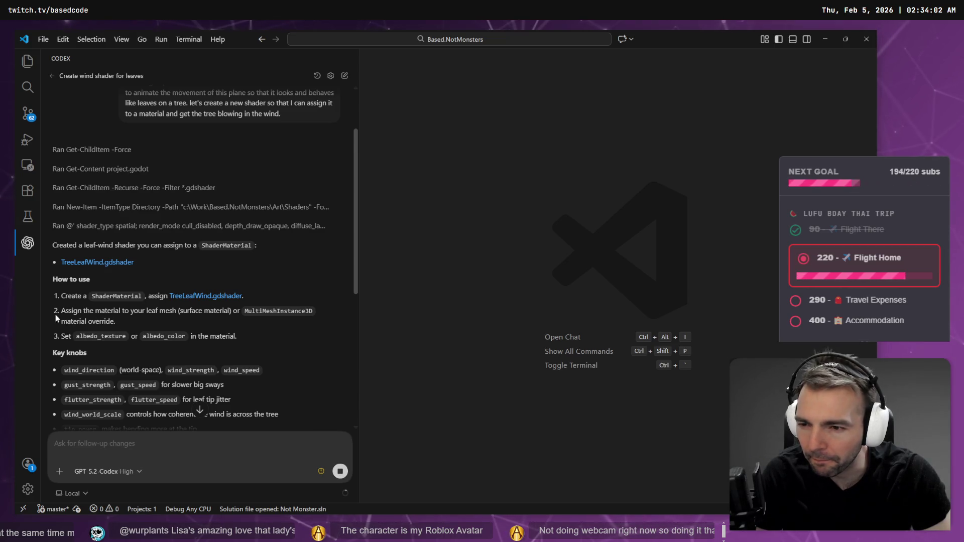
double_click(100, 336)
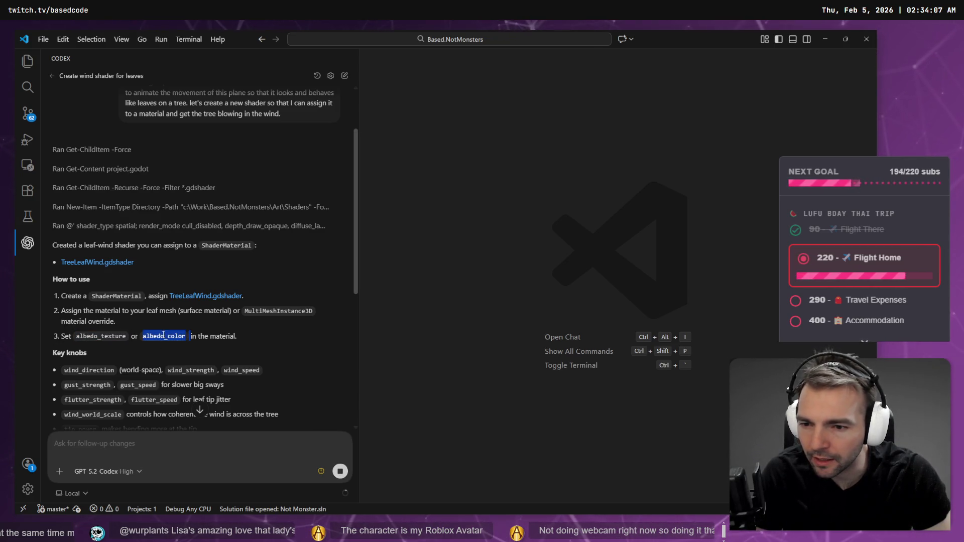
double_click(160, 336)
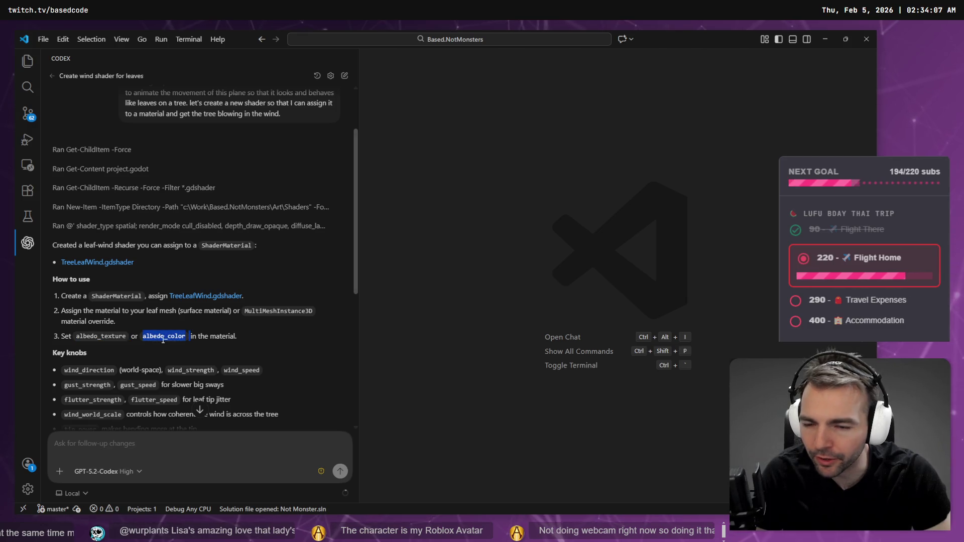
key(alt+Tab)
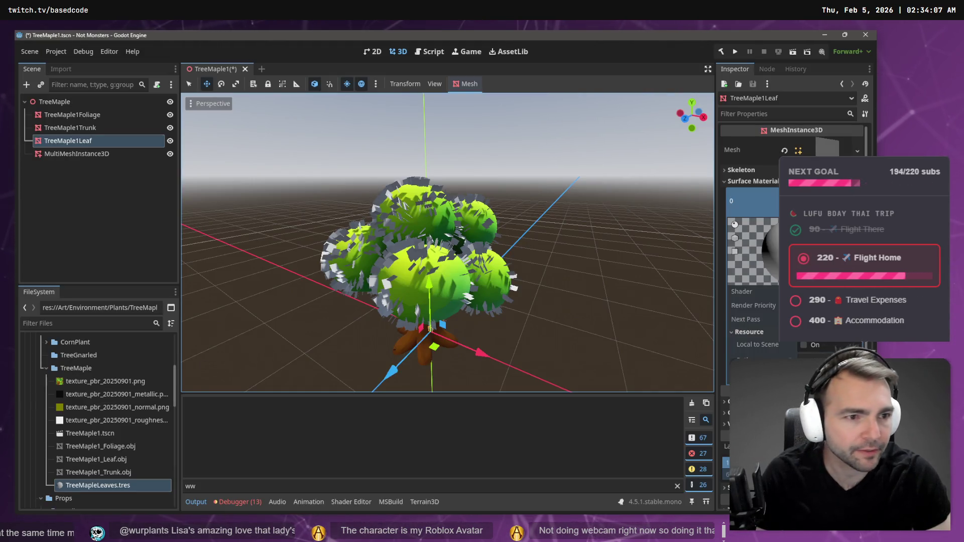
Step: Open the leaf material's TreeLeafWind shader and select its alpha_scissor render_mode error for Codex
click(749, 332)
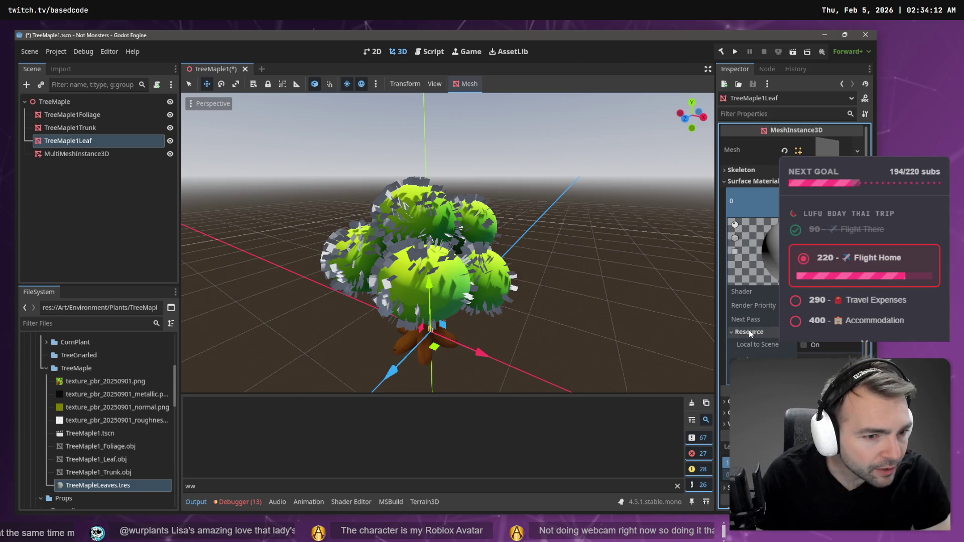
click(818, 292)
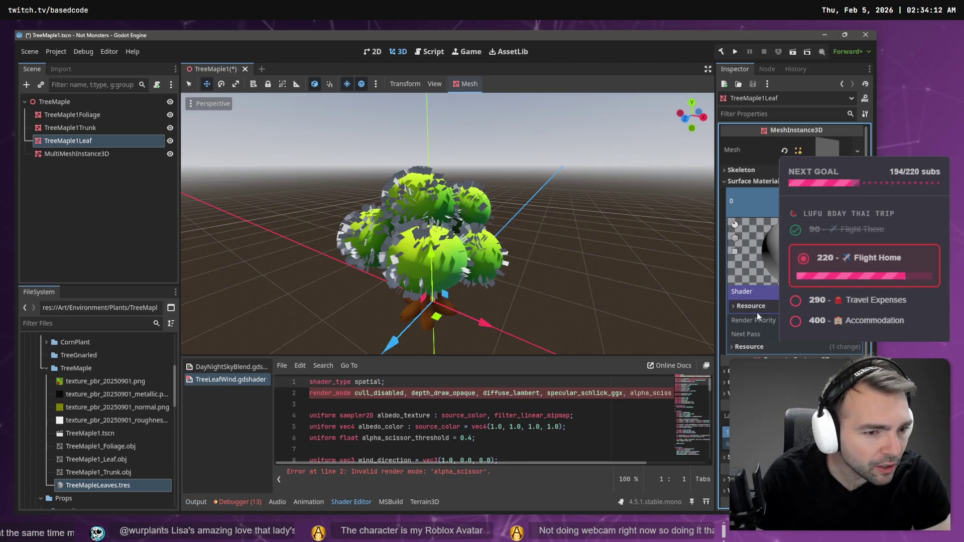
click(758, 306)
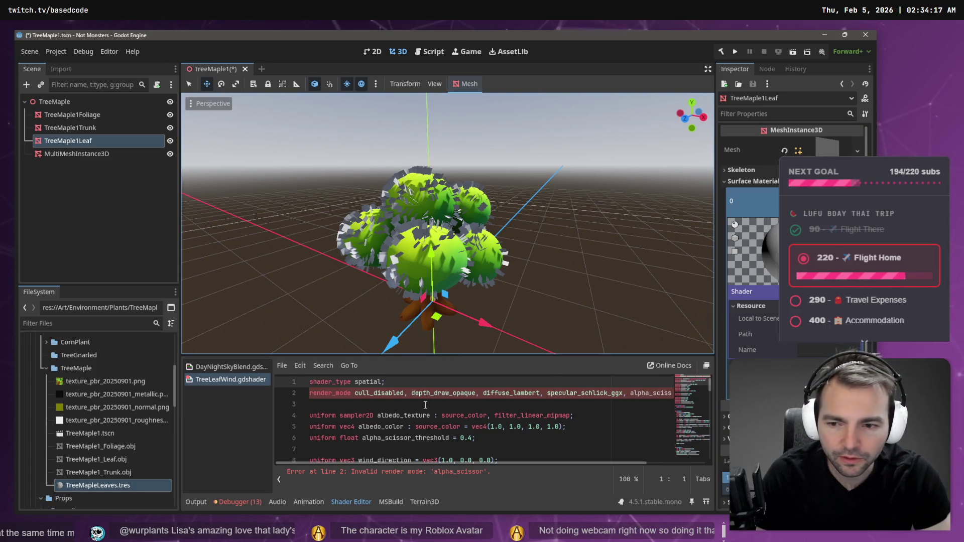
click(516, 477)
scroll(361, 415, down, 5)
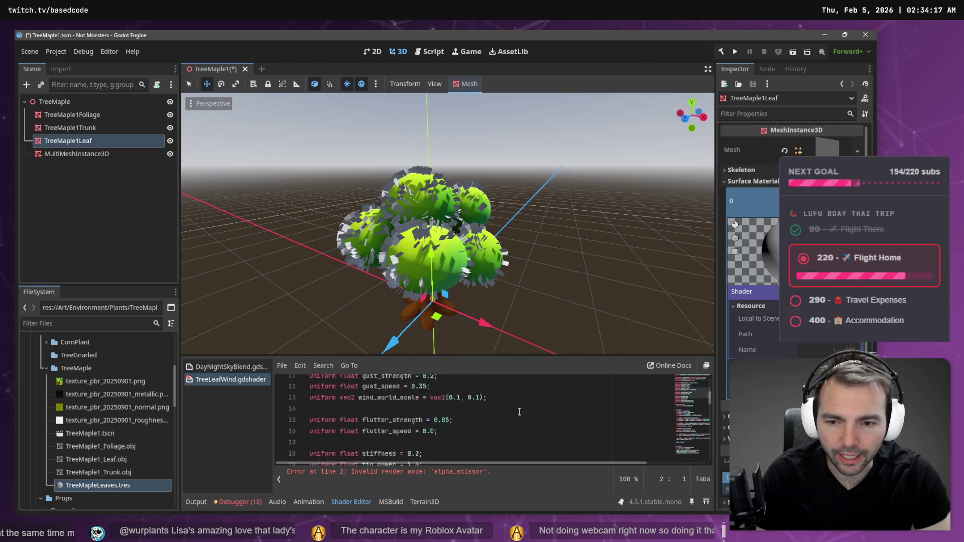
scroll(361, 415, up, 5)
drag(521, 479, 289, 476)
key(alt+Tab)
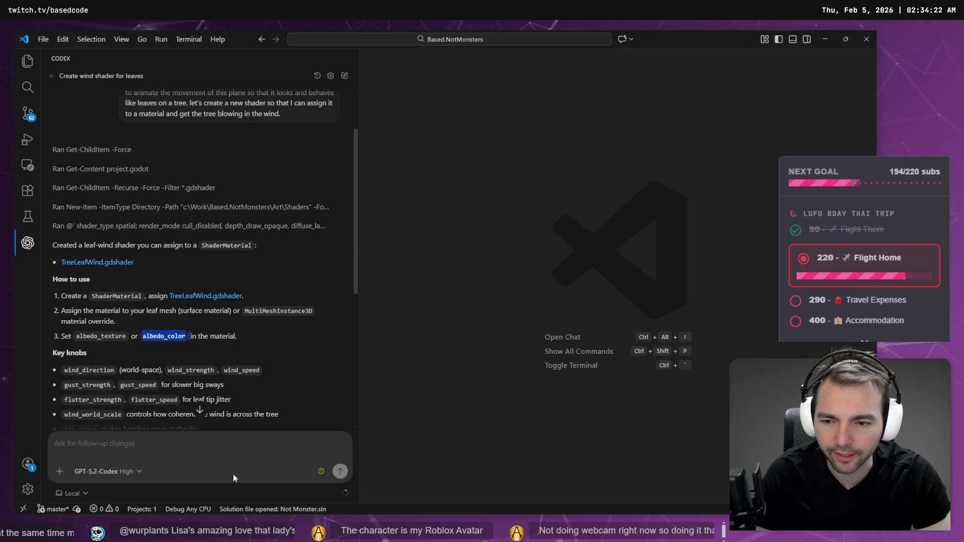
scroll(290, 225, down, 15)
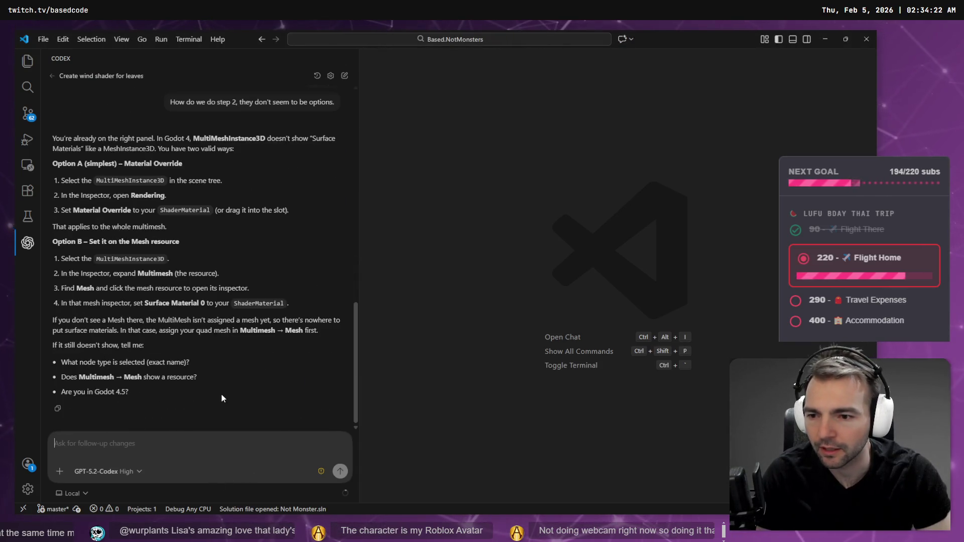
Step: Dictate and send the alpha_scissor error report to Codex, review its shader diff, then return to Godot
key(super+h)
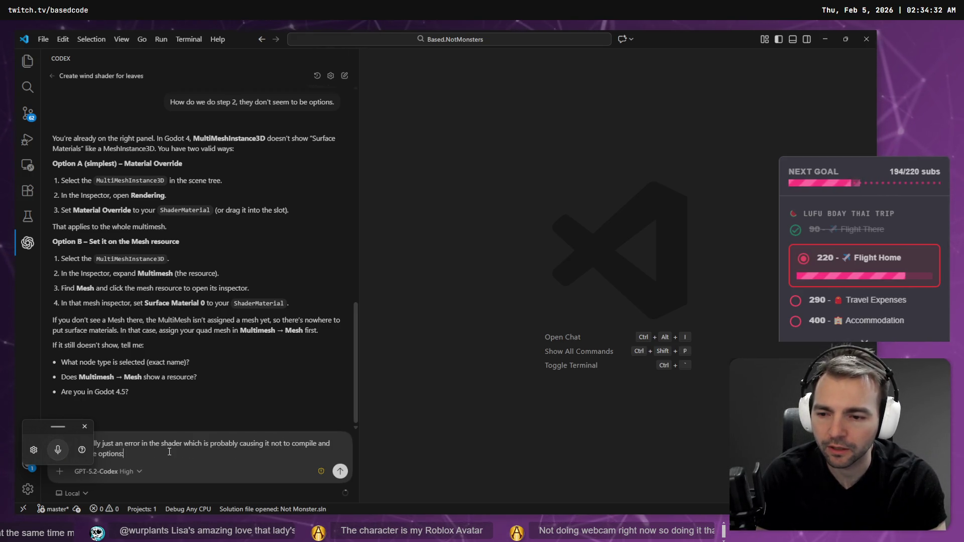
key(Return)
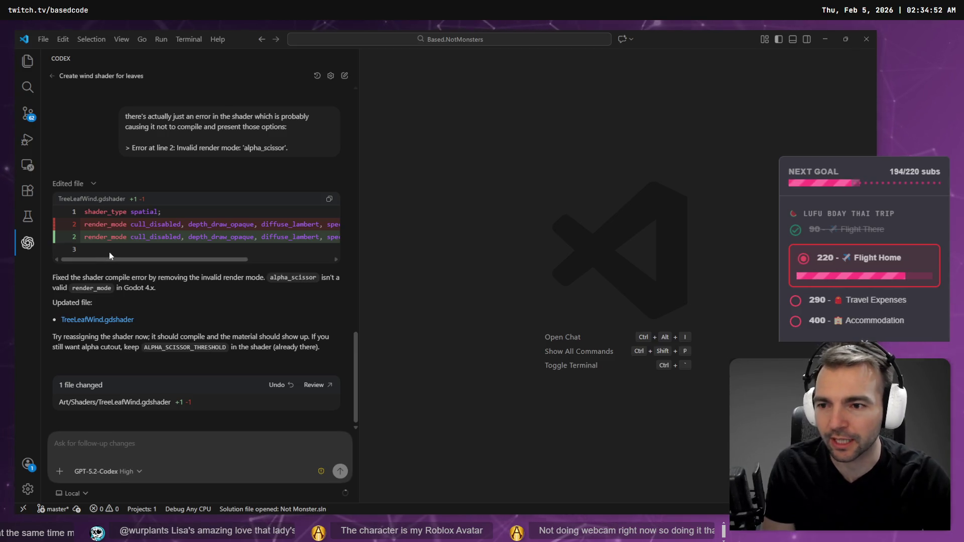
scroll(166, 253, right, 2)
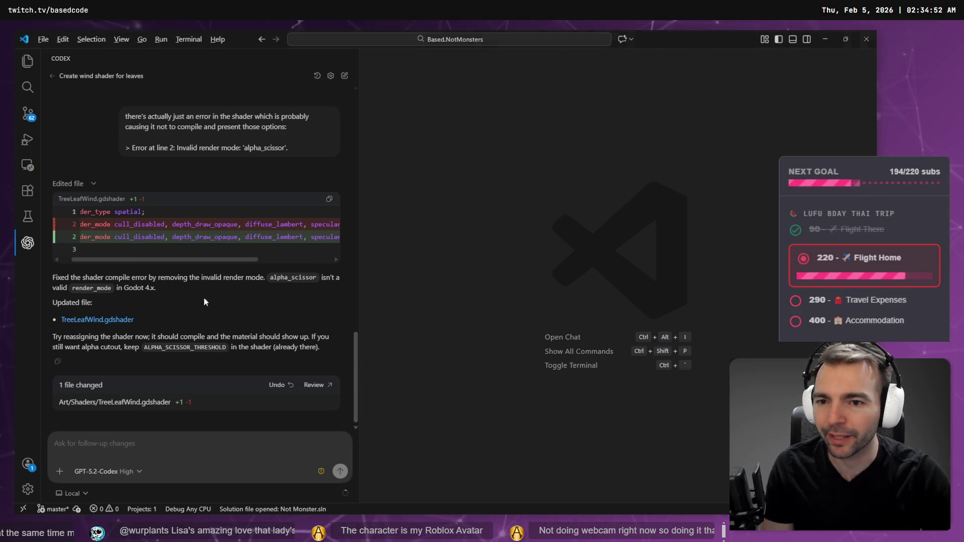
key(alt+Tab)
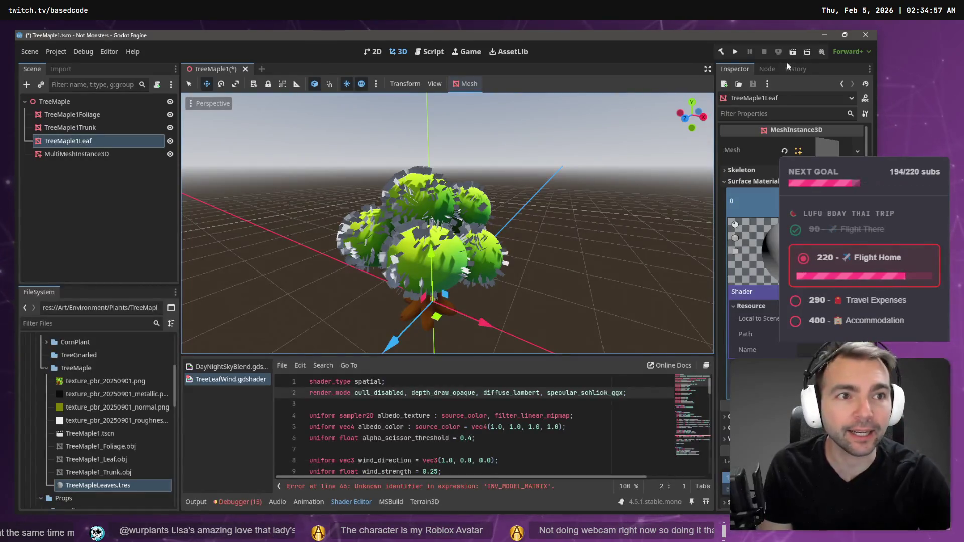
Step: Rebuild, then select the line 46 INV_MODEL_MATRIX error in TreeLeafWind.gdshader
click(721, 52)
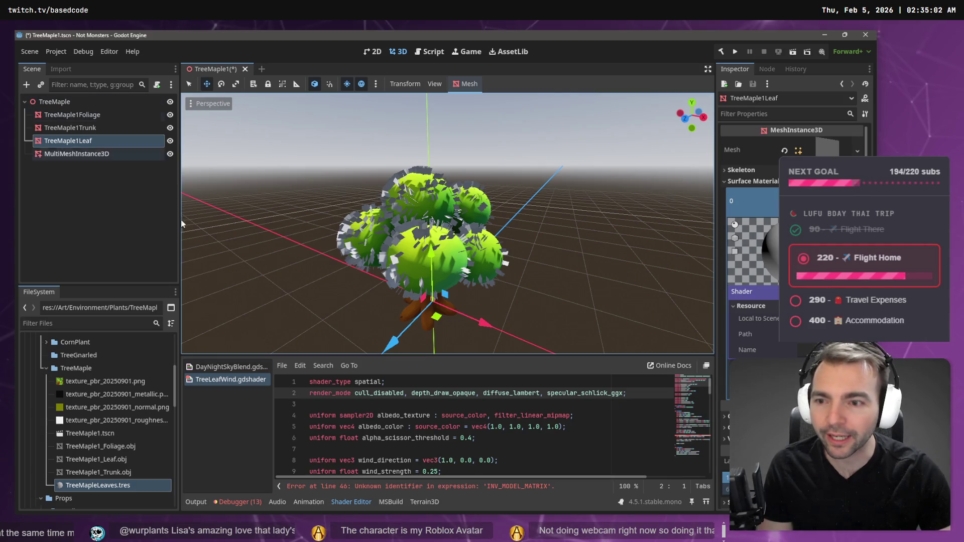
click(420, 426)
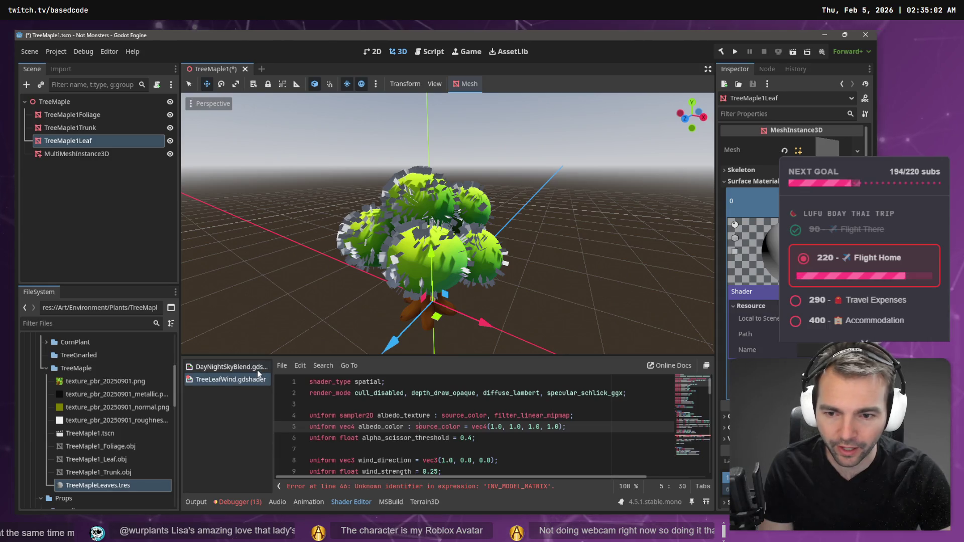
click(233, 379)
click(573, 491)
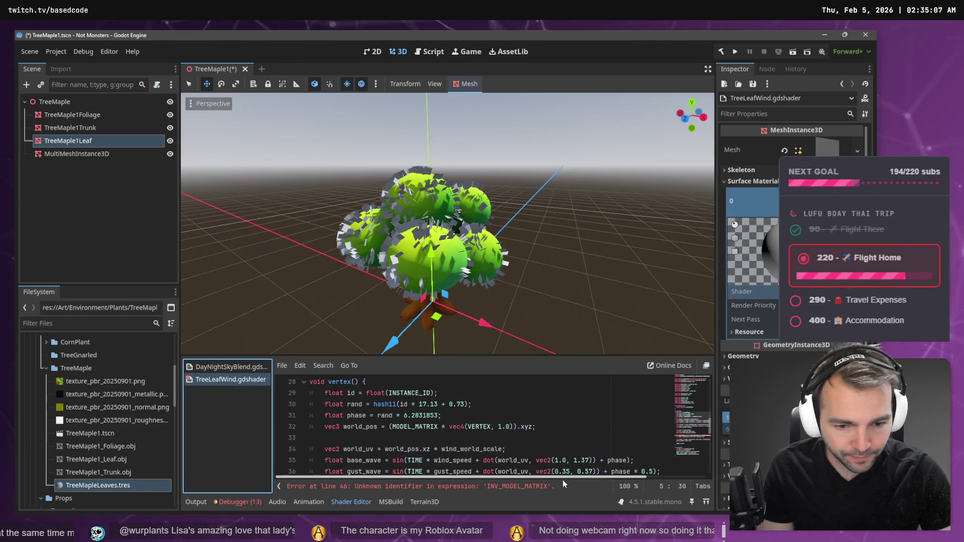
drag(573, 491, 299, 487)
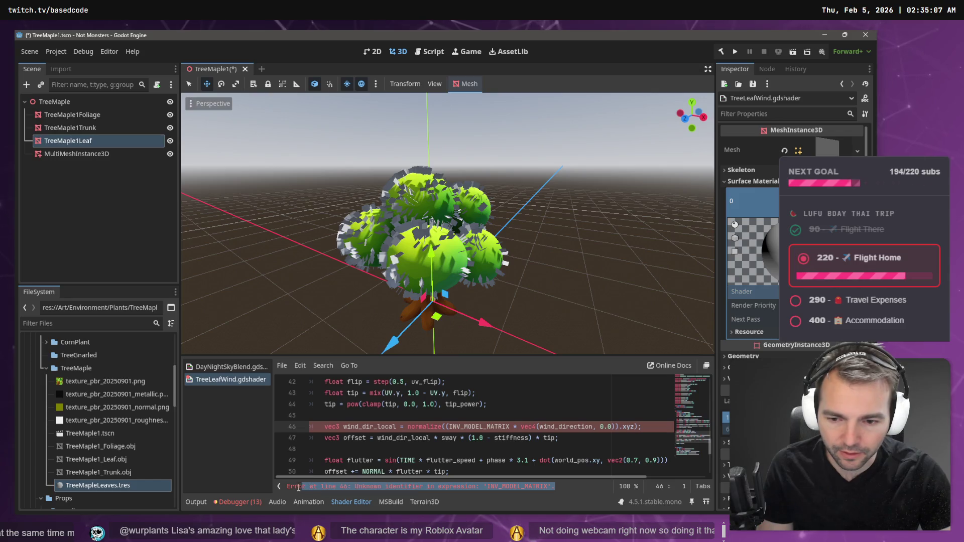
Step: Start a new Codex message beginning 'More errors:'
key(alt+Tab)
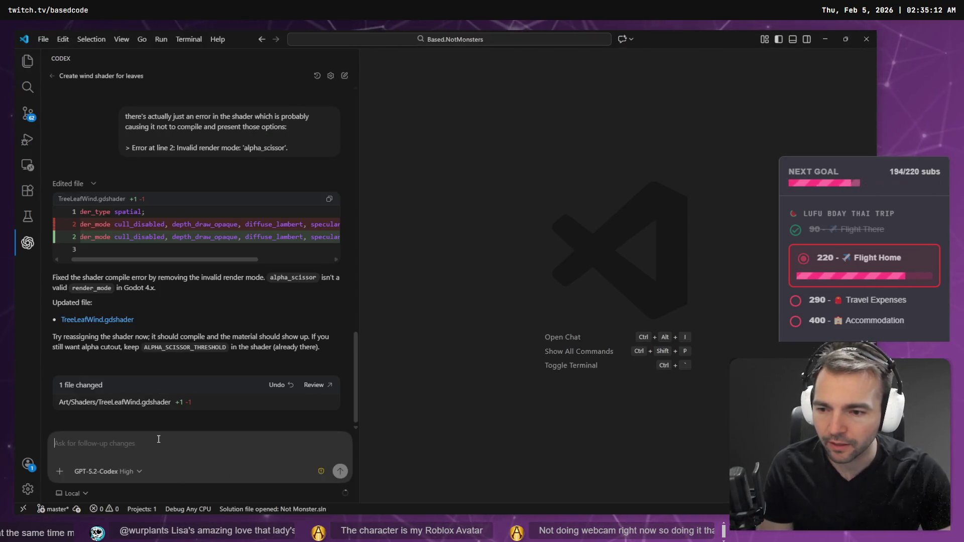
click(145, 442)
text(More errors:)
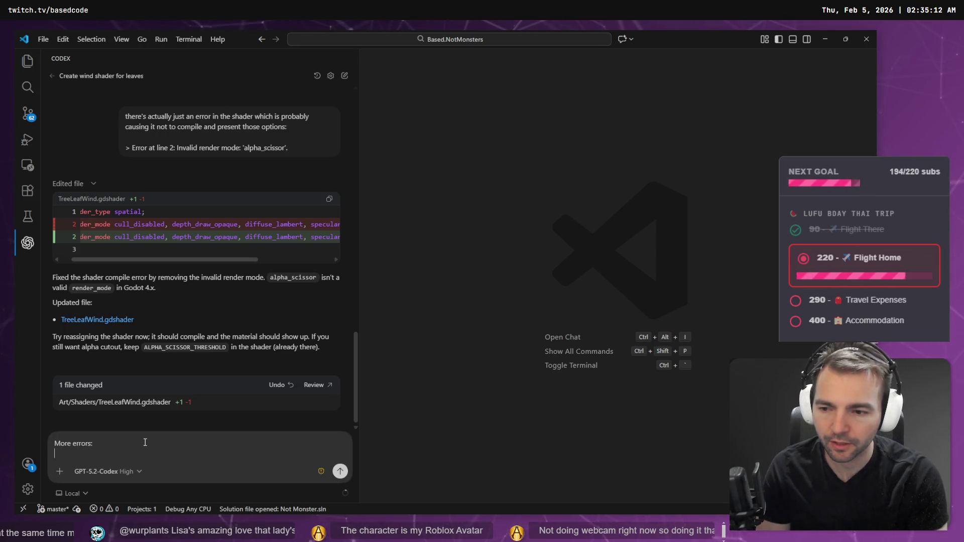
Step: Paste and send the INV_MODEL_MATRIX error to Codex, then enlarge Godot's shader editor panel
text(> Error at line 46: Unknown identifier in expression: 'INV_MODEL_MATRIX'.)
key(Return)
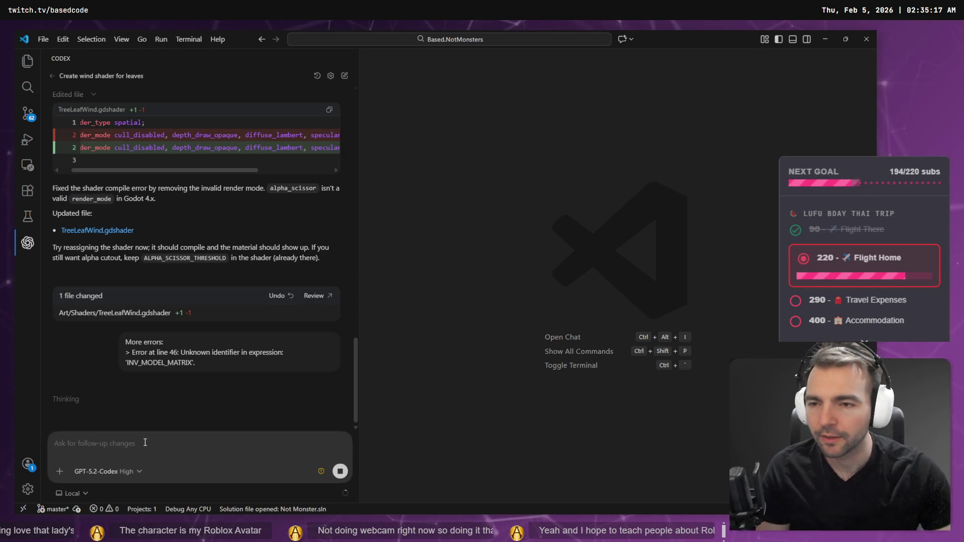
key(alt+Tab)
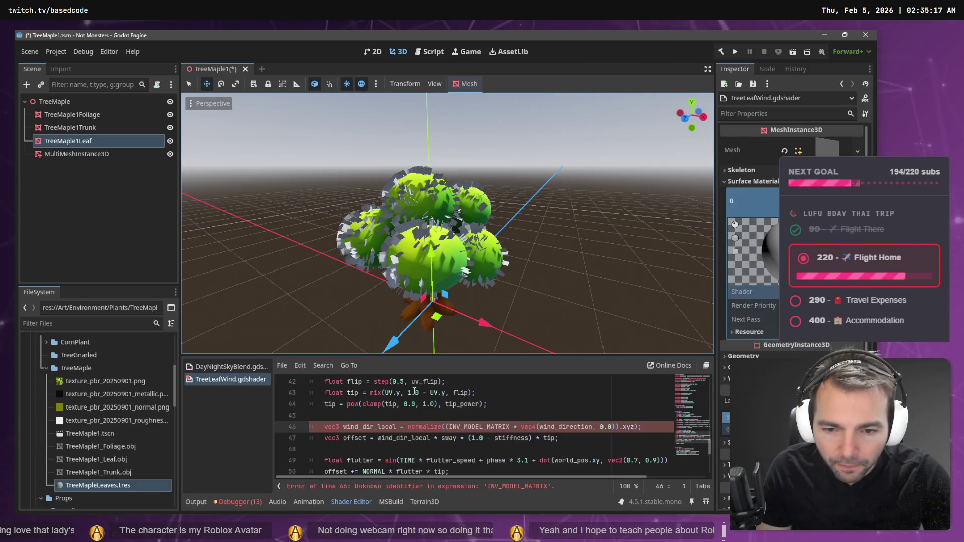
drag(412, 357, 411, 193)
Step: Scroll to the top of TreeLeafWind.gdshader and select the wind uniforms on lines 8–13
scroll(450, 348, up, 10)
scroll(450, 348, up, 2)
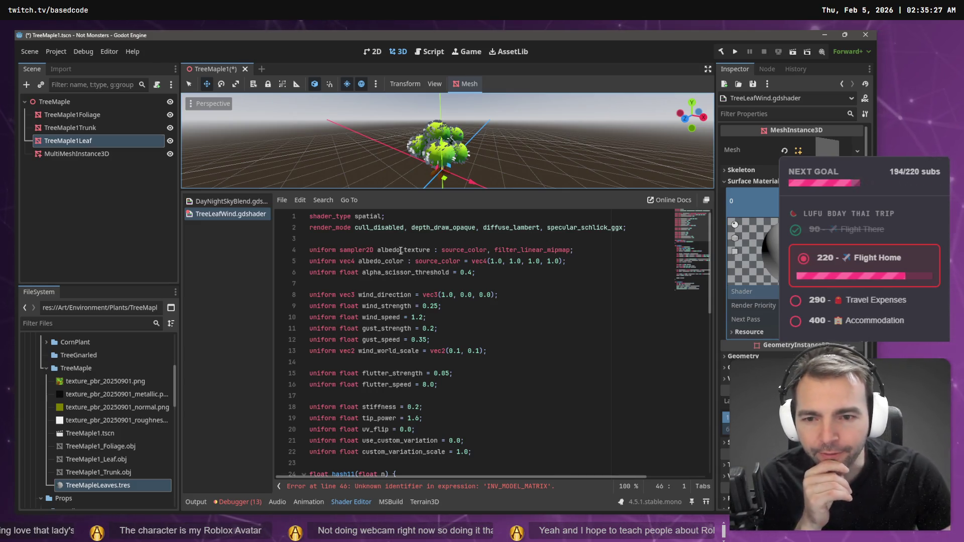
click(515, 351)
drag(515, 352, 293, 294)
Step: Read down to the vertex code, highlighting offset and selecting the flutter lines 49–50
scroll(398, 345, down, 1)
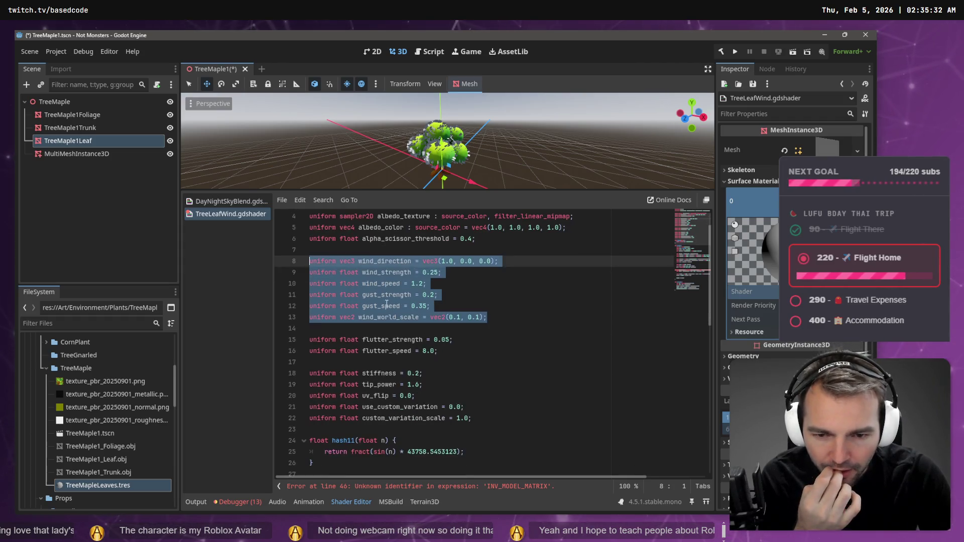
scroll(398, 343, down, 2)
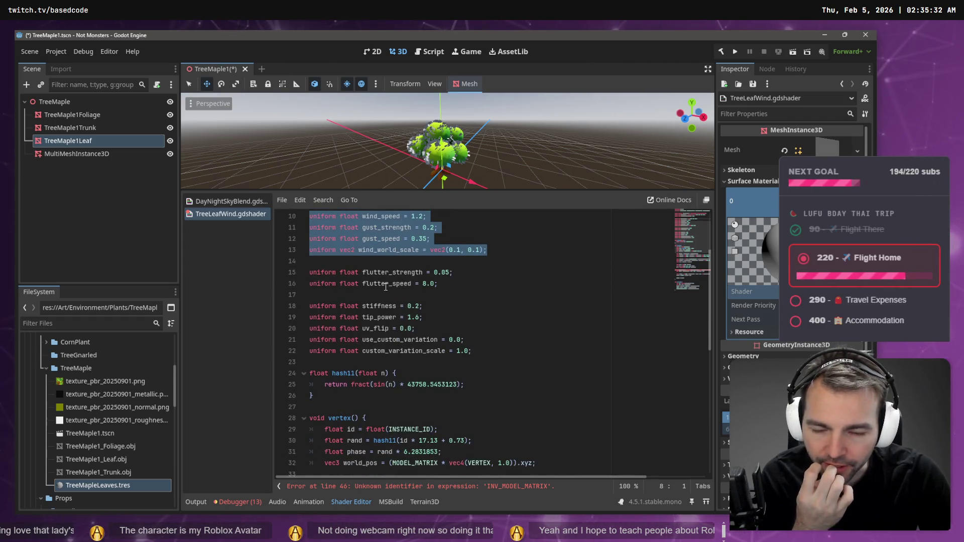
scroll(385, 287, down, 2)
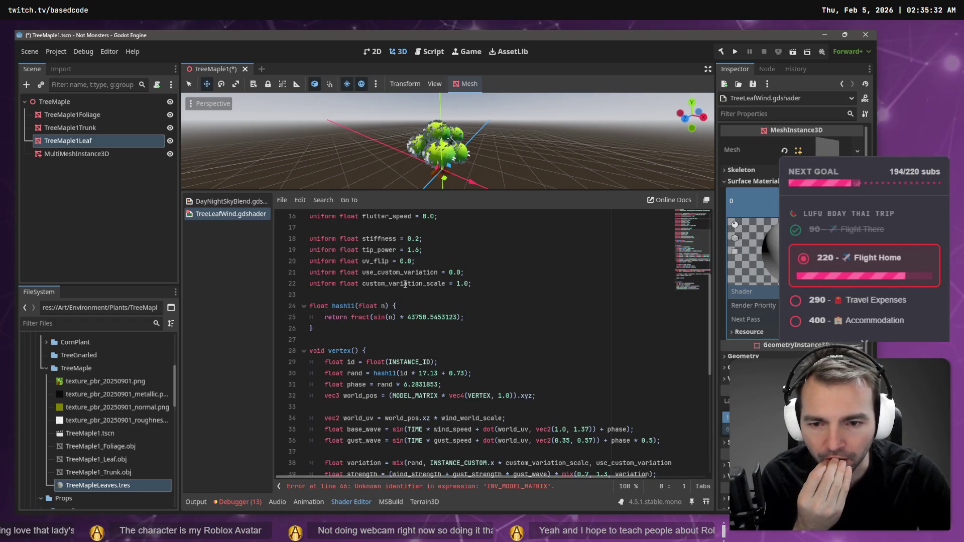
scroll(404, 284, down, 1)
scroll(370, 305, down, 1)
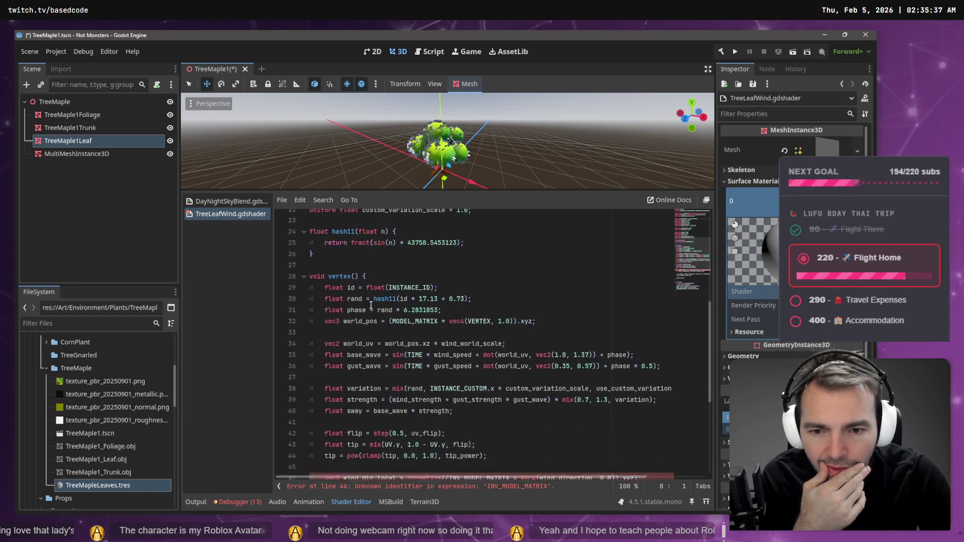
scroll(371, 304, down, 1)
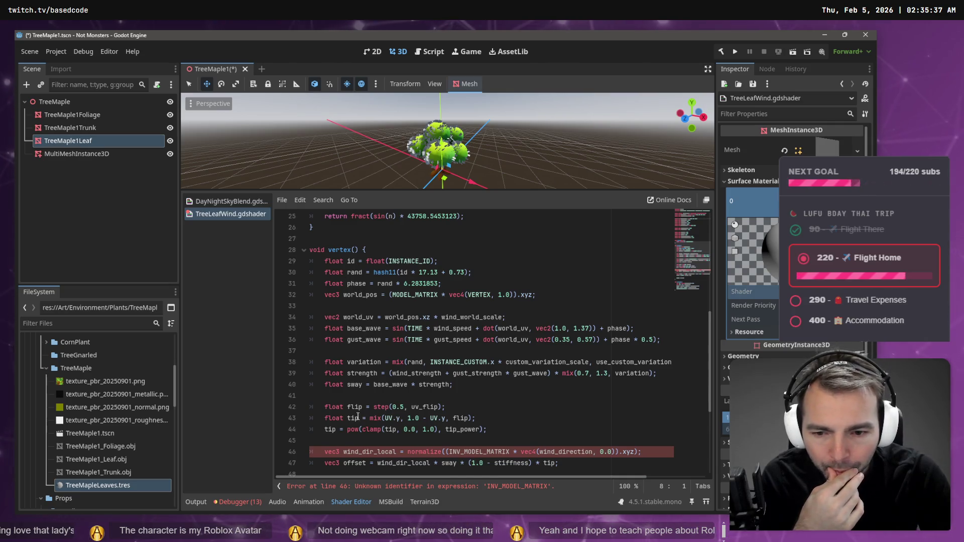
double_click(334, 417)
scroll(356, 433, down, 2)
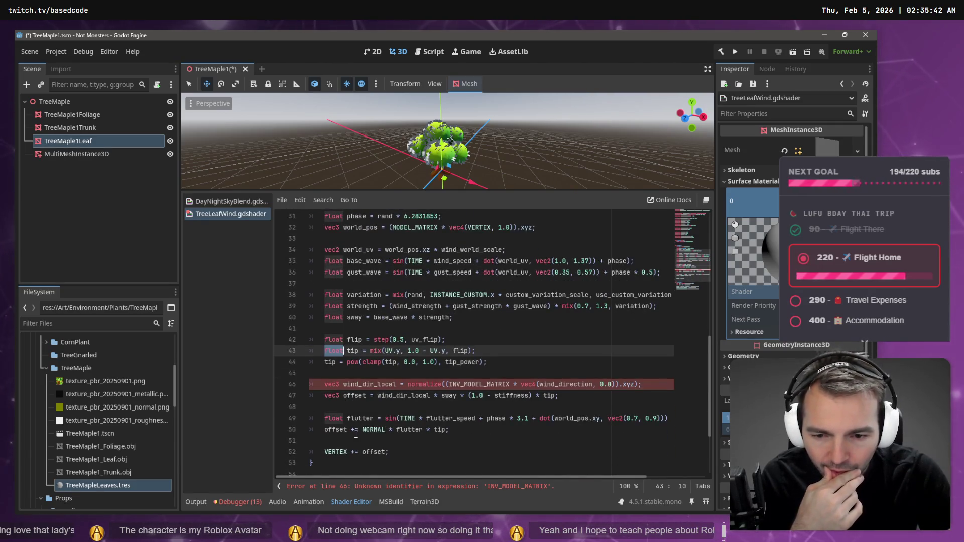
double_click(374, 451)
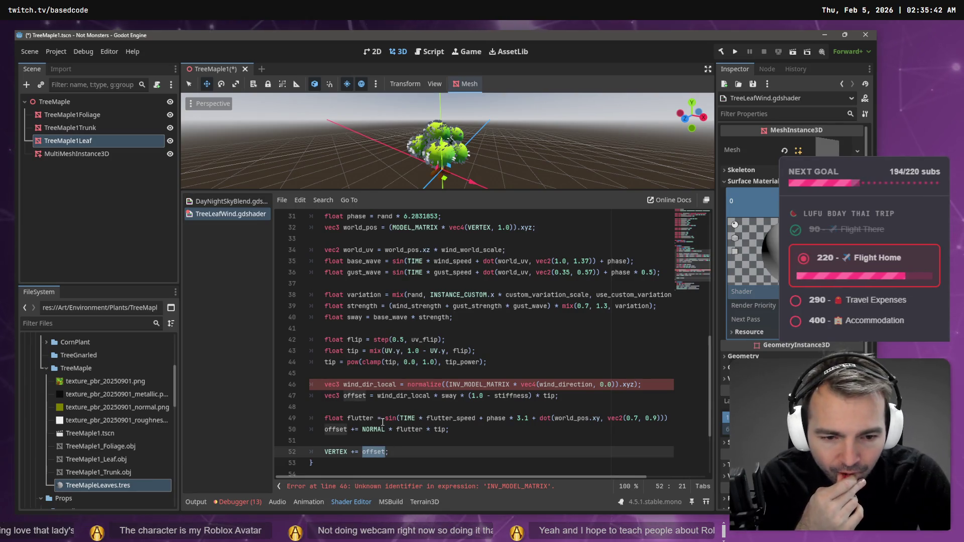
drag(451, 429, 310, 418)
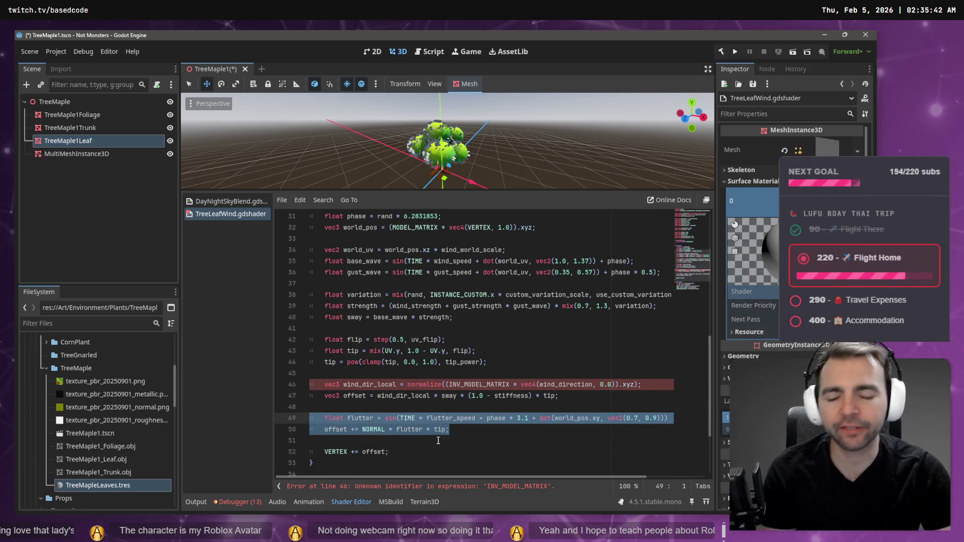
Step: Trace the sway line and vertex function, highlighting every use of world_pos and base_wave
click(420, 353)
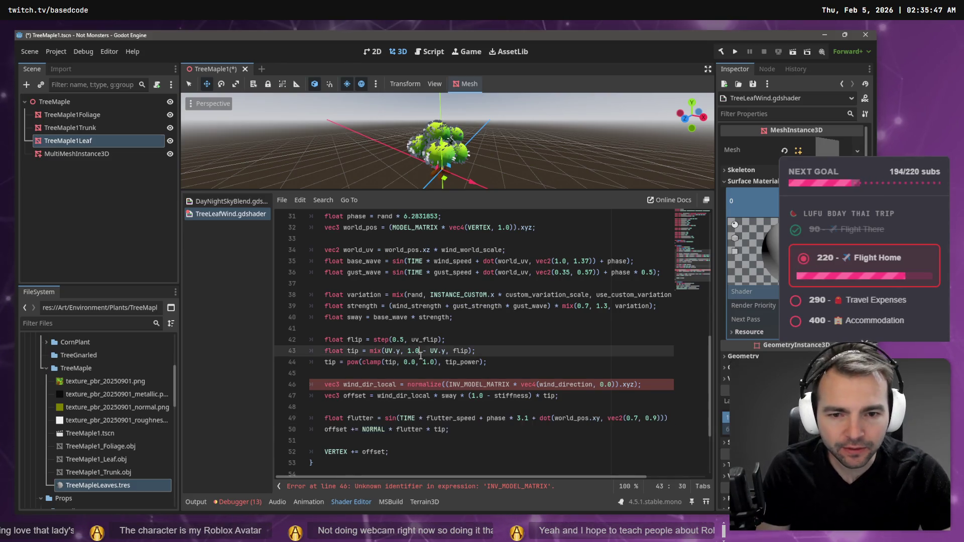
click(370, 317)
scroll(528, 346, up, 3)
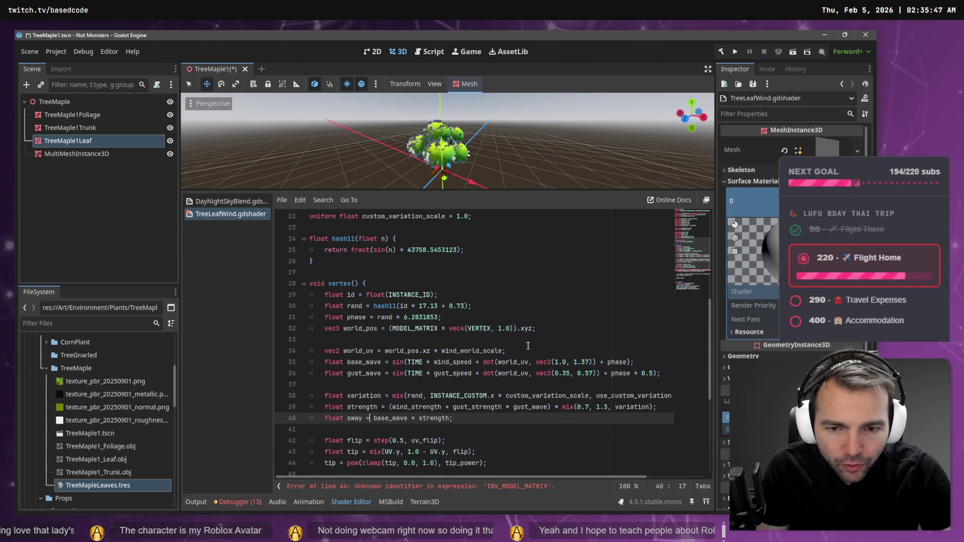
click(475, 284)
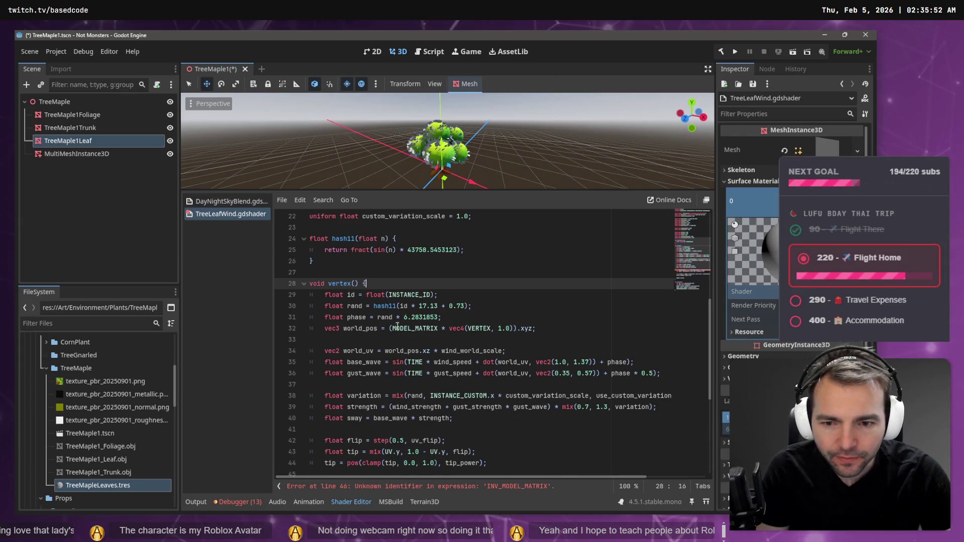
double_click(374, 329)
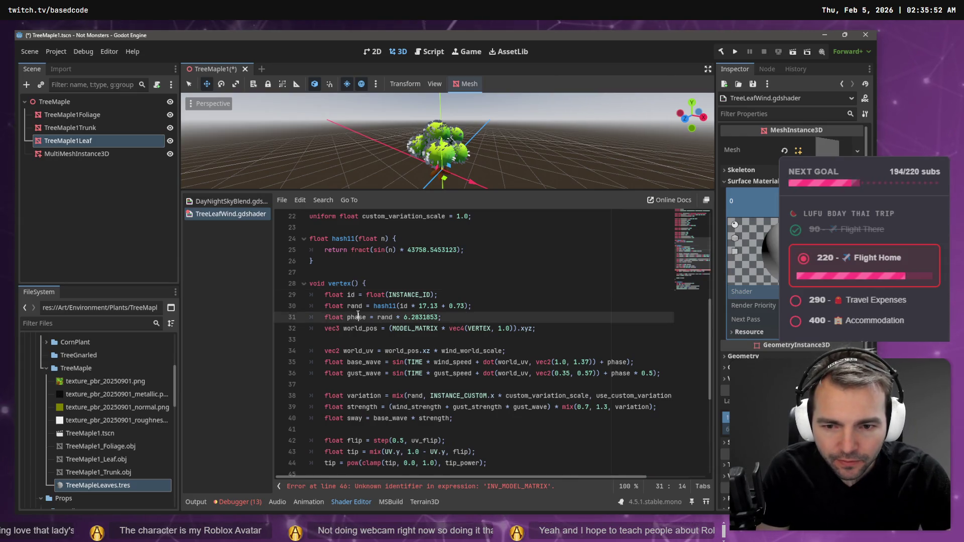
double_click(361, 362)
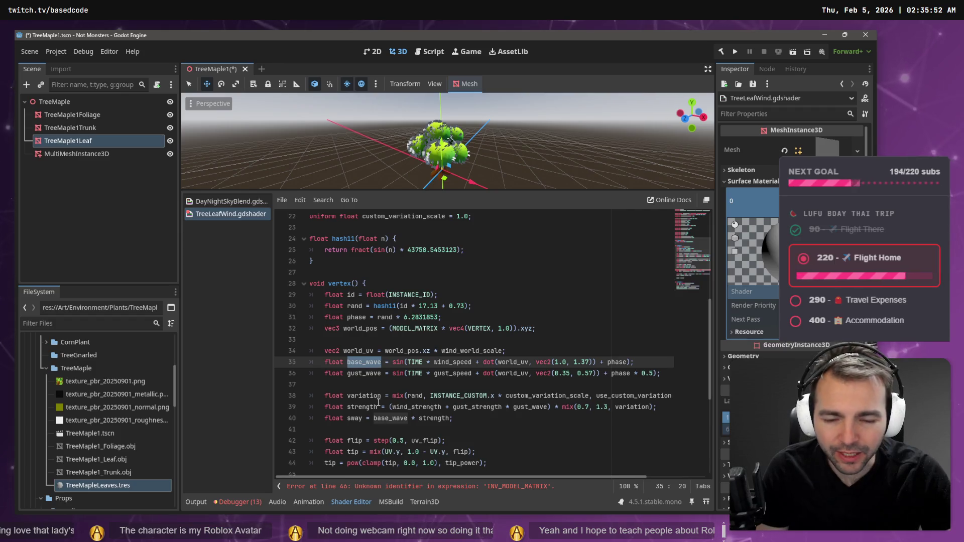
key(alt+Tab)
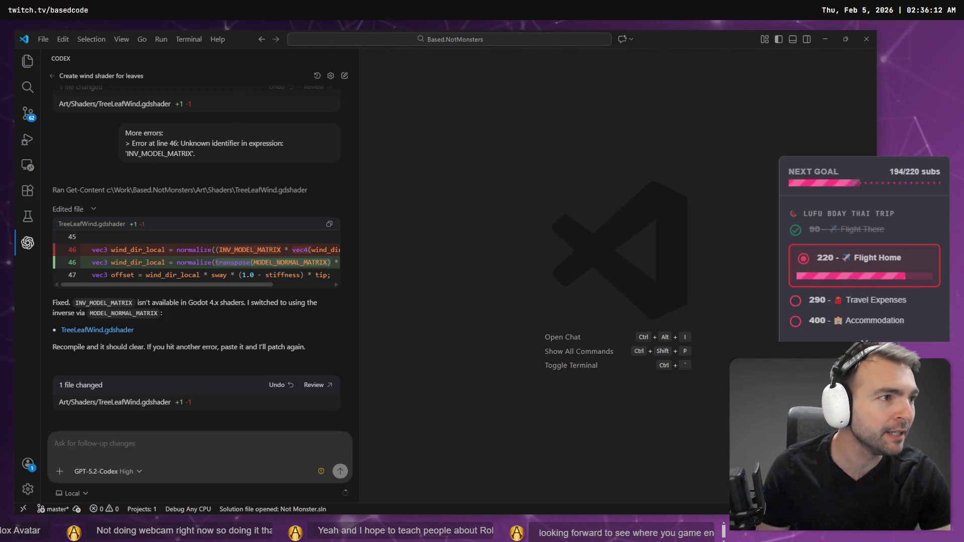
Step: Return to Godot and drag the splitter down to enlarge the maple tree's 3D view
key(alt+Tab)
drag(350, 189, 322, 355)
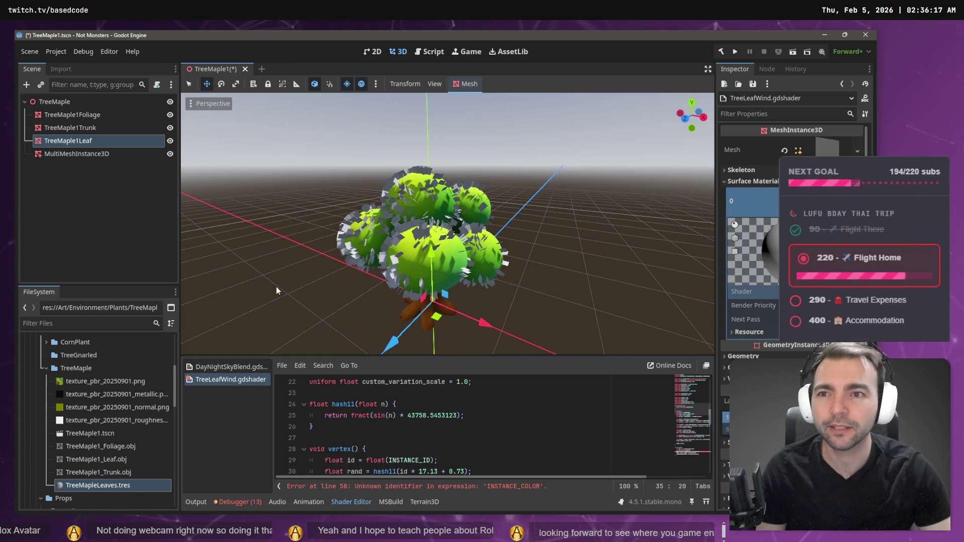
Step: Save the TreeMaple1 scene, then filter the FileSystem for 'Main' and open Main.tscn
key(ctrl+s)
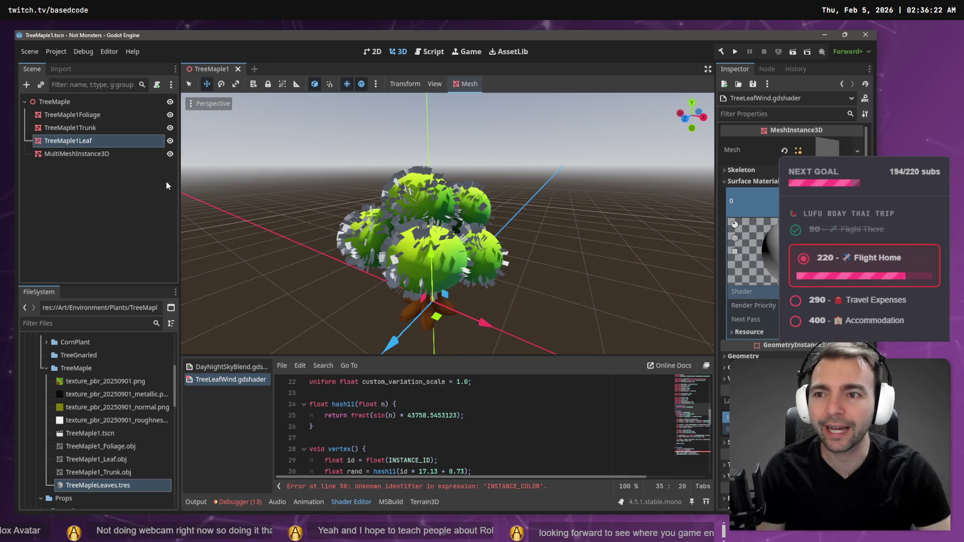
click(96, 323)
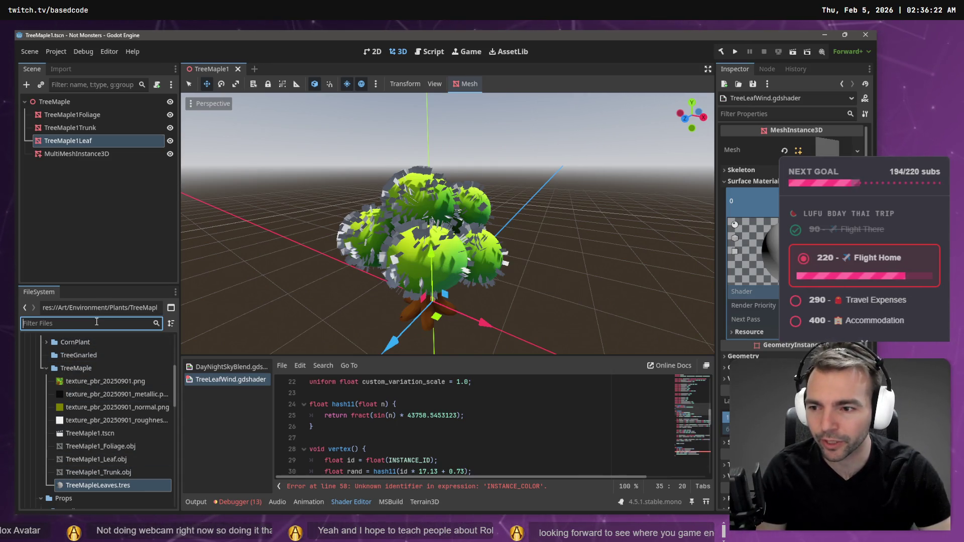
text(Main)
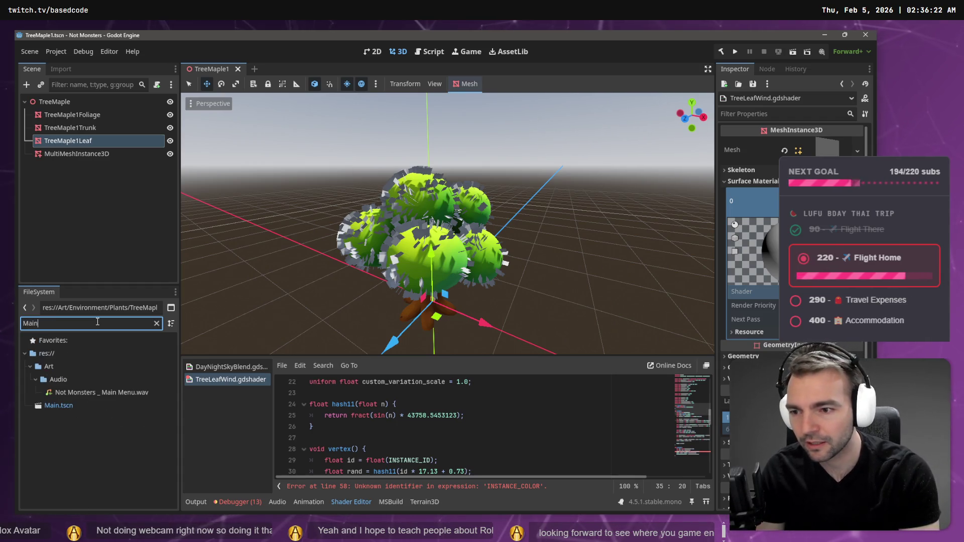
click(63, 405)
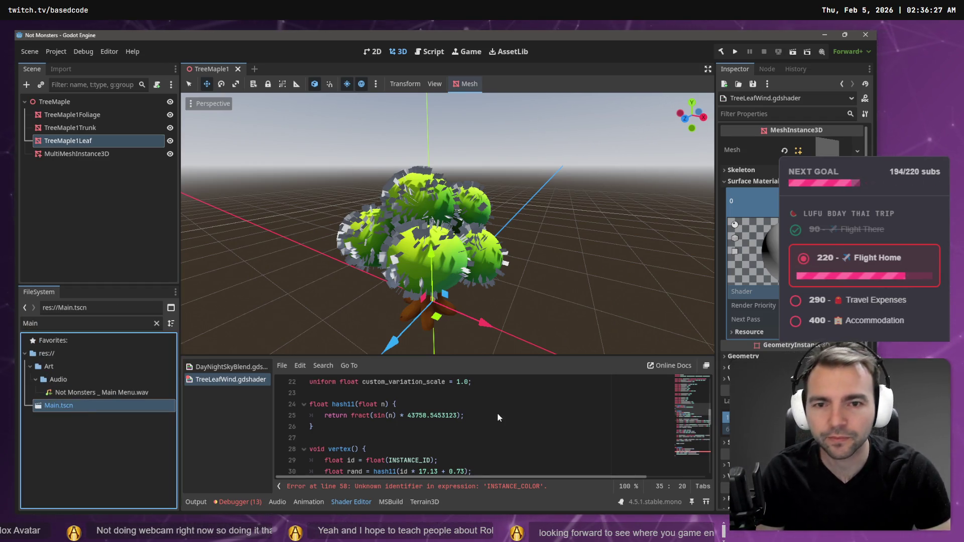
click(734, 52)
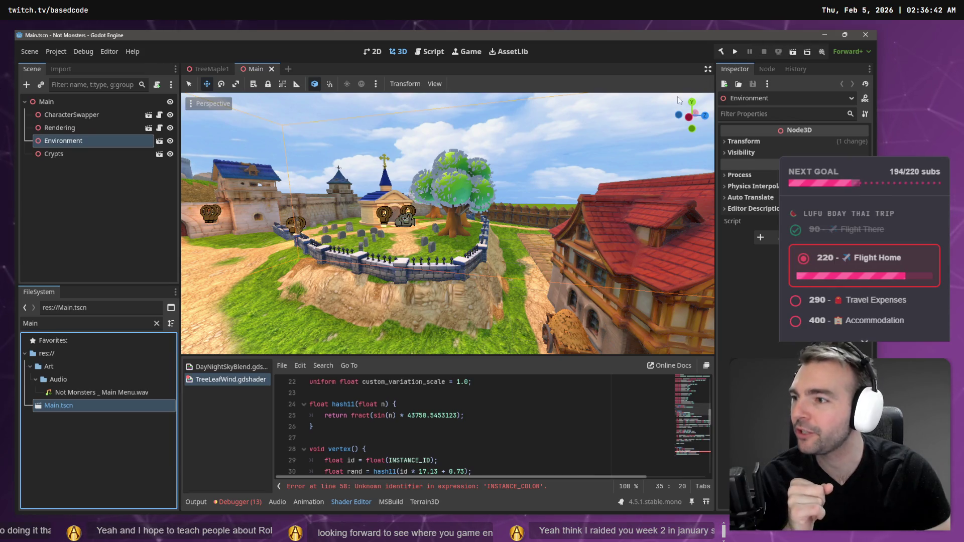
Step: Freelook through the village toward the graveyard, then run the game with F5
right_click(566, 149)
key(w)
key(w)
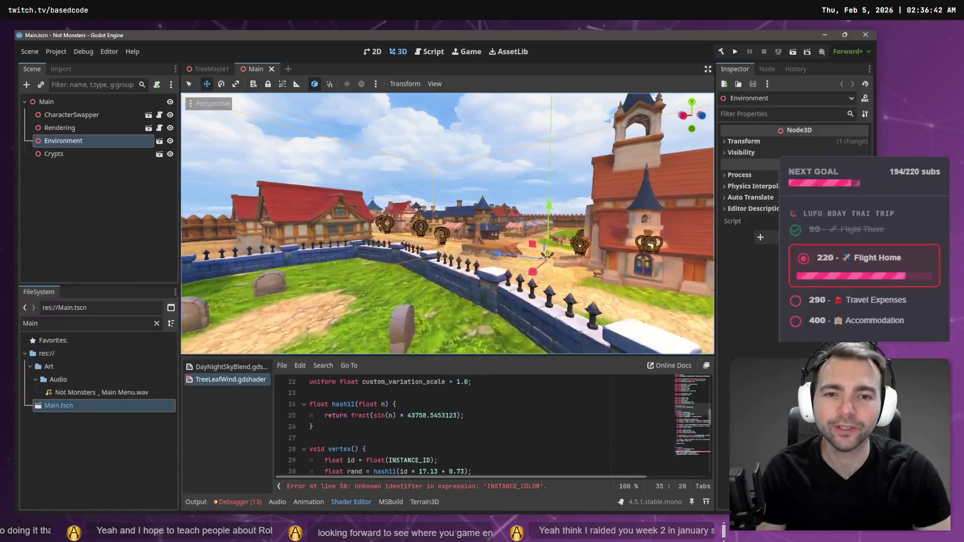
key(F5)
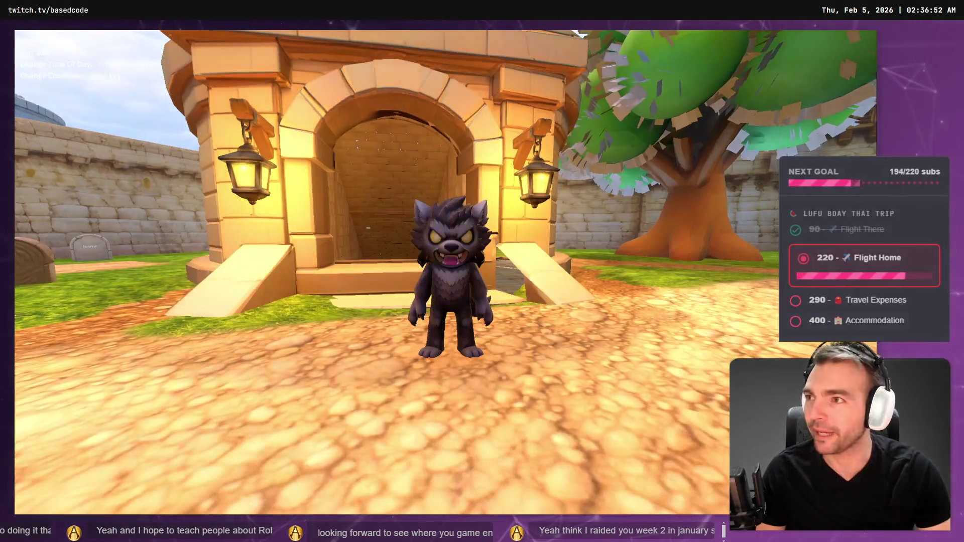
Step: Walk and jump the character through the village, then Tab twice to cycle characters
key(w)
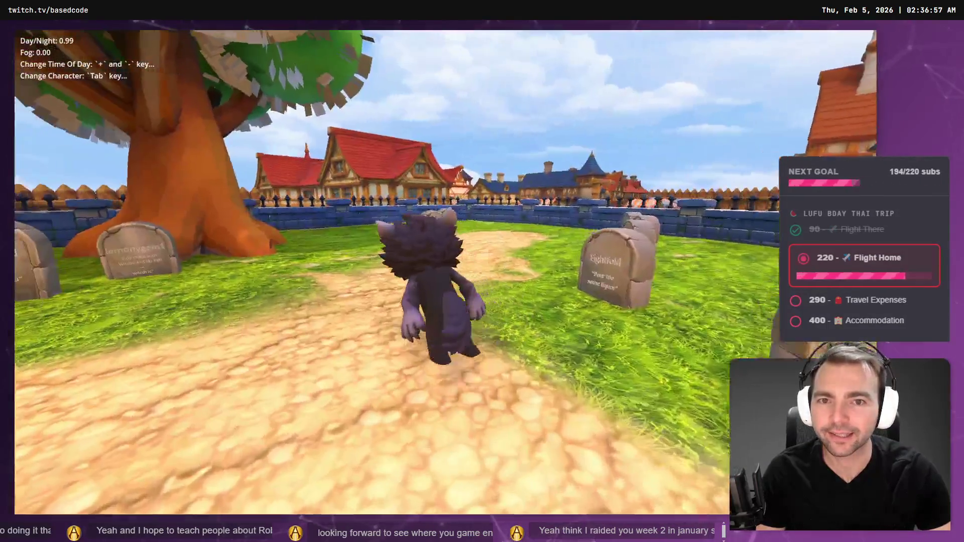
key(space)
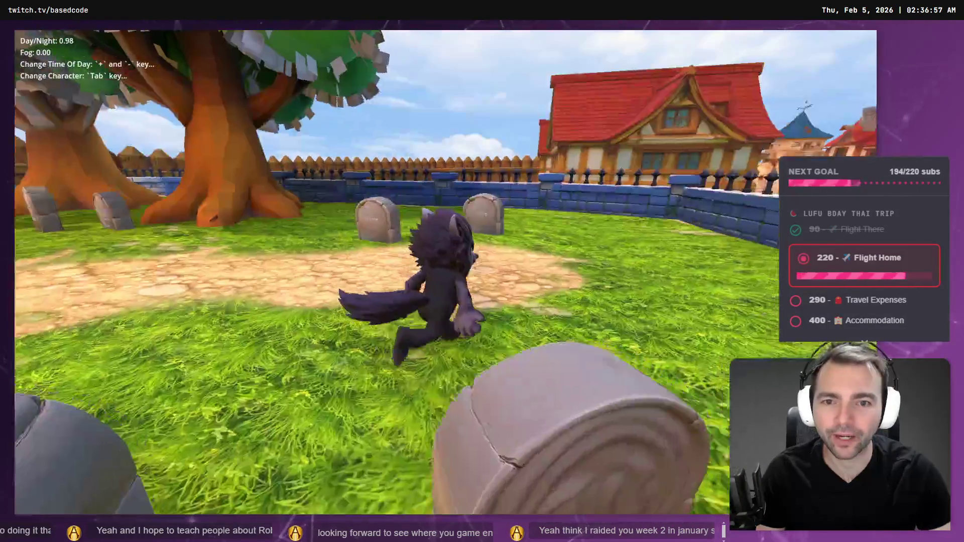
key(Tab)
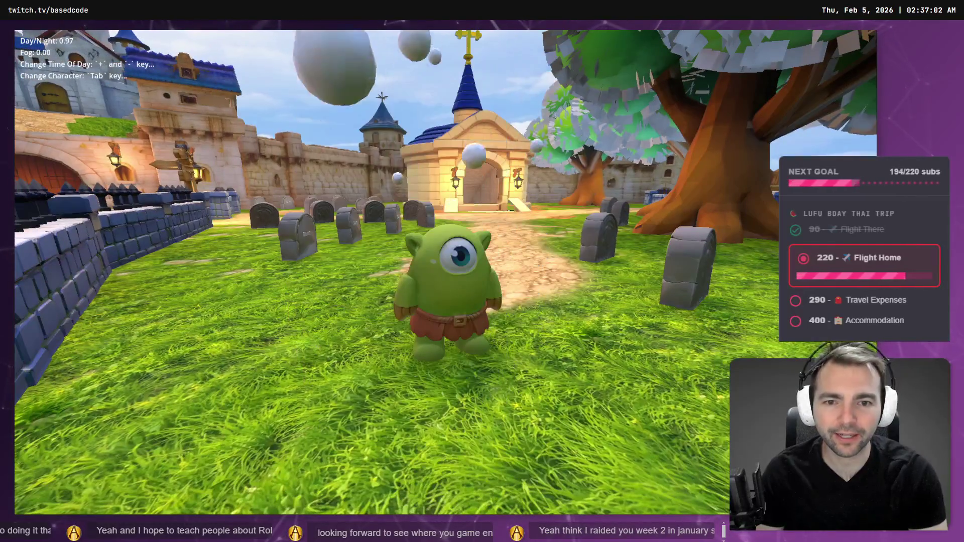
key(Tab)
key(Tab)
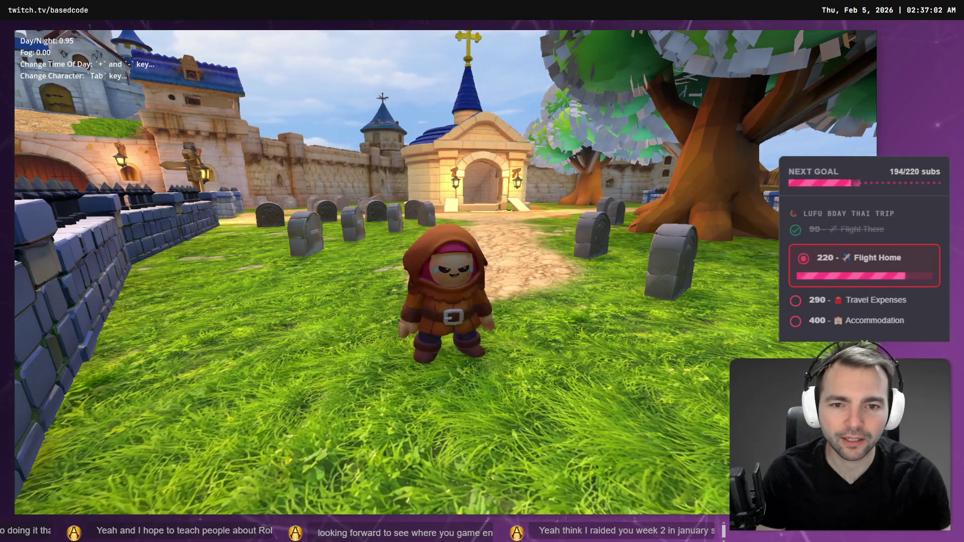
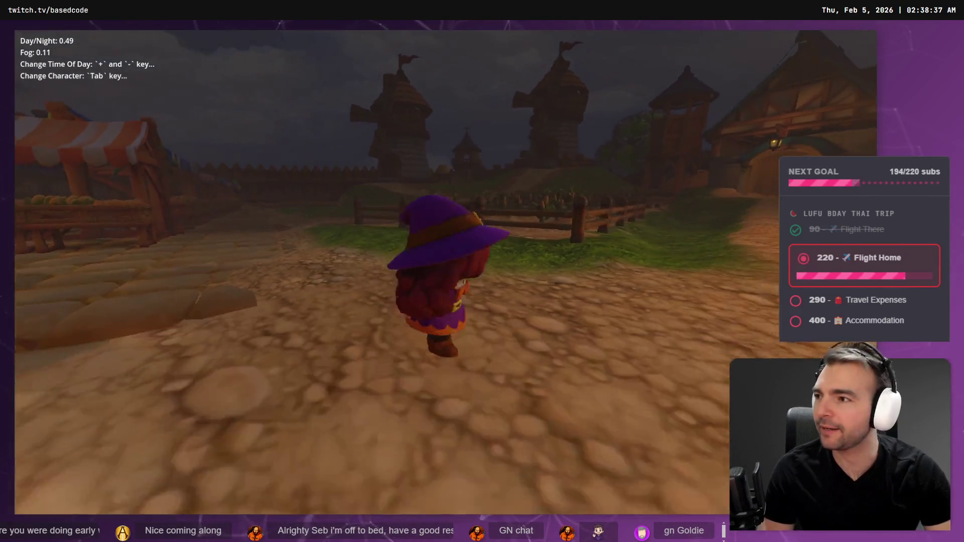
Step: Close the running game, rebuild the .NET project and clear the old debugger errors
key(Escape)
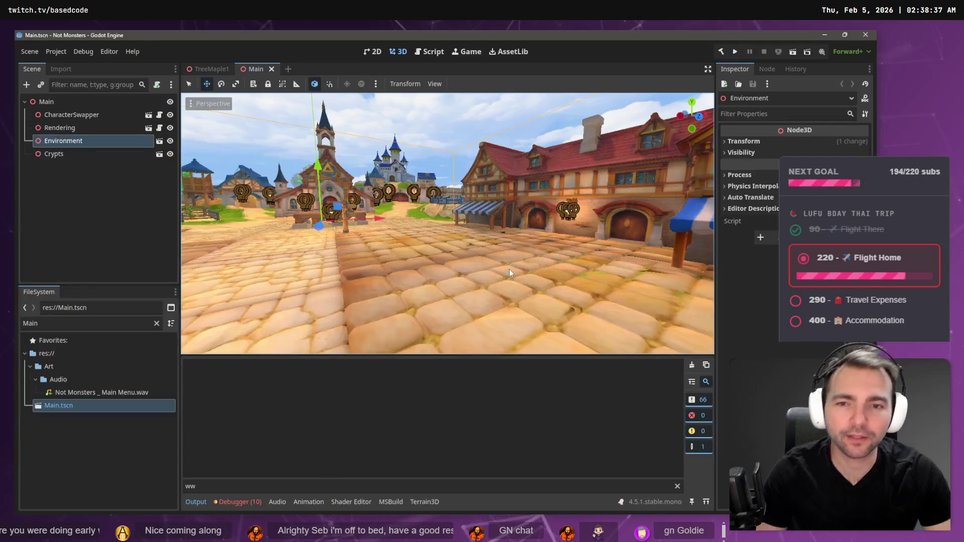
key(alt+Tab)
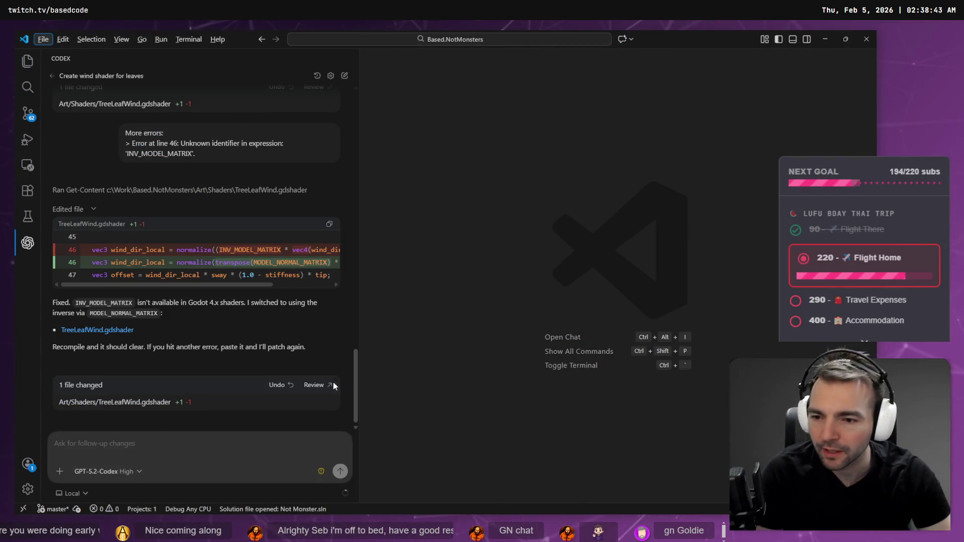
drag(357, 271, 453, 267)
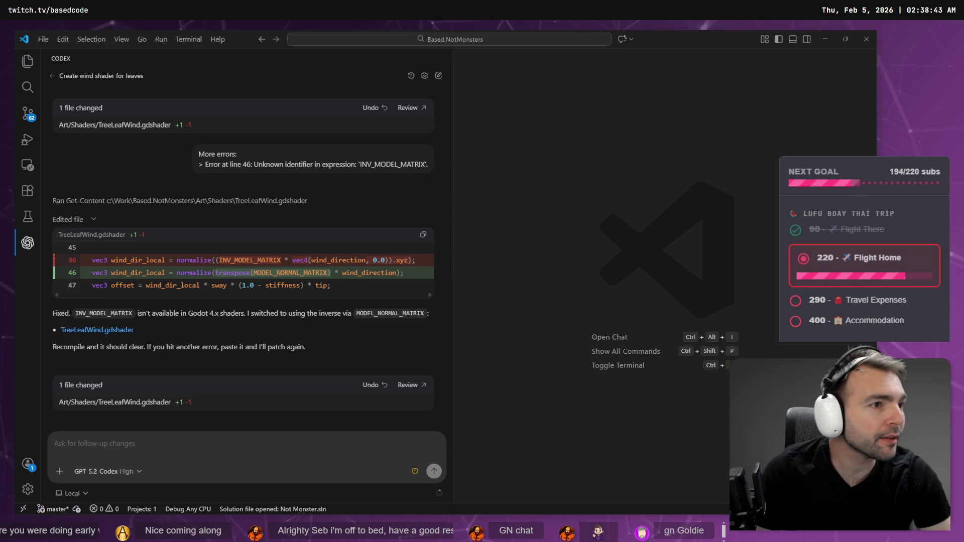
key(alt+Tab)
click(721, 52)
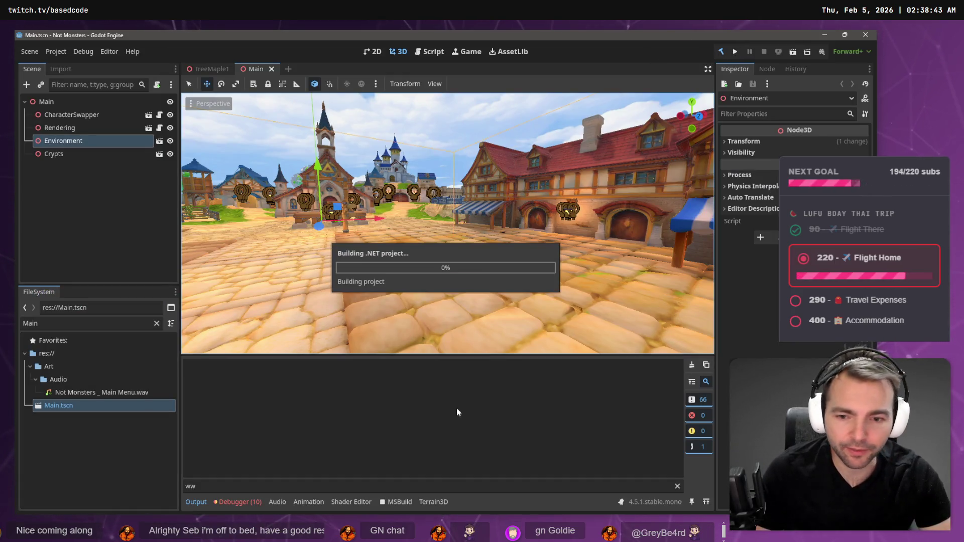
click(240, 501)
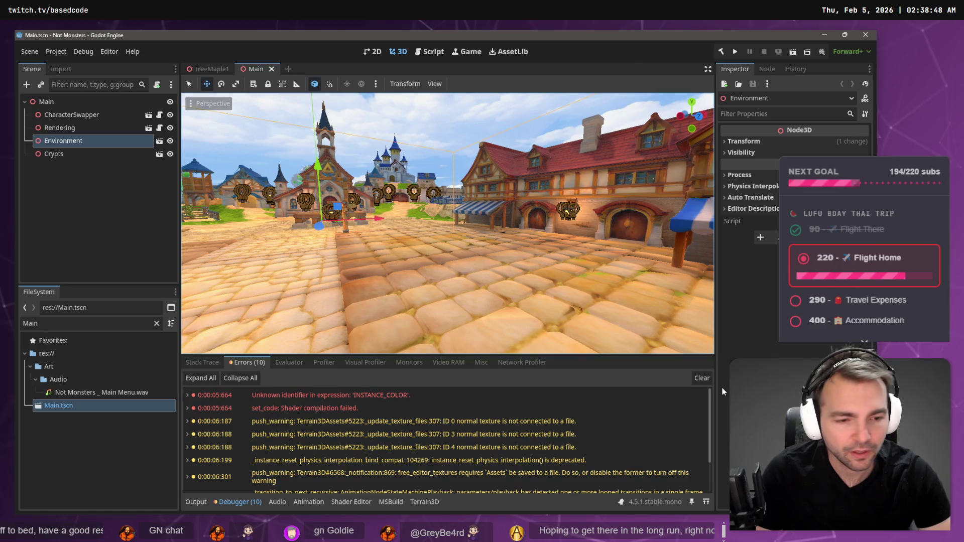
click(707, 379)
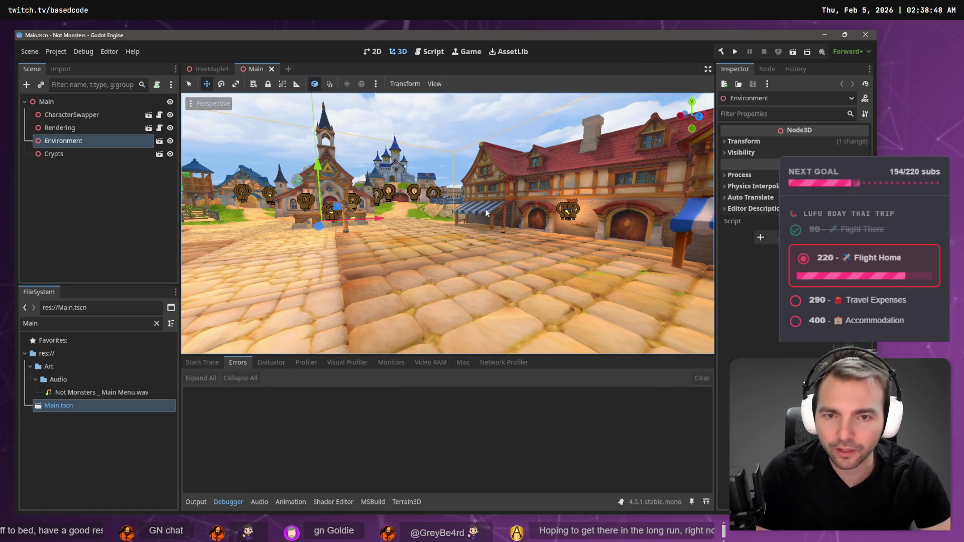
Step: Open the TreeMaple1 scene and expand the leaf surface material's Shader property
key(w)
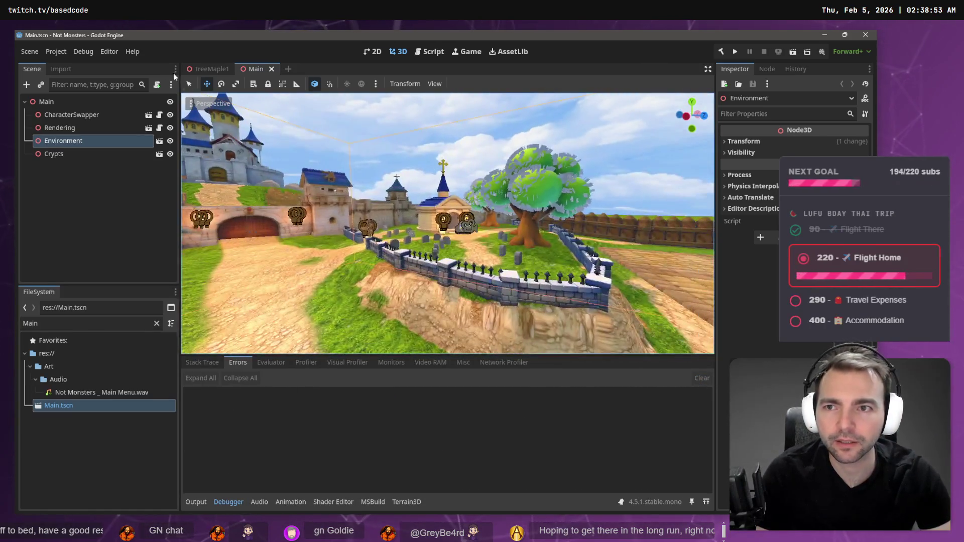
click(206, 70)
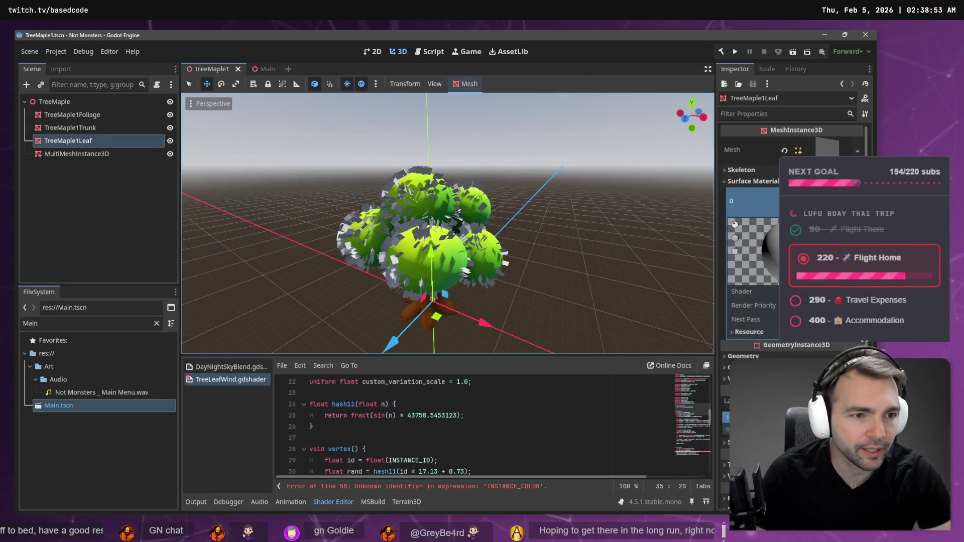
scroll(793, 251, down, 2)
click(749, 270)
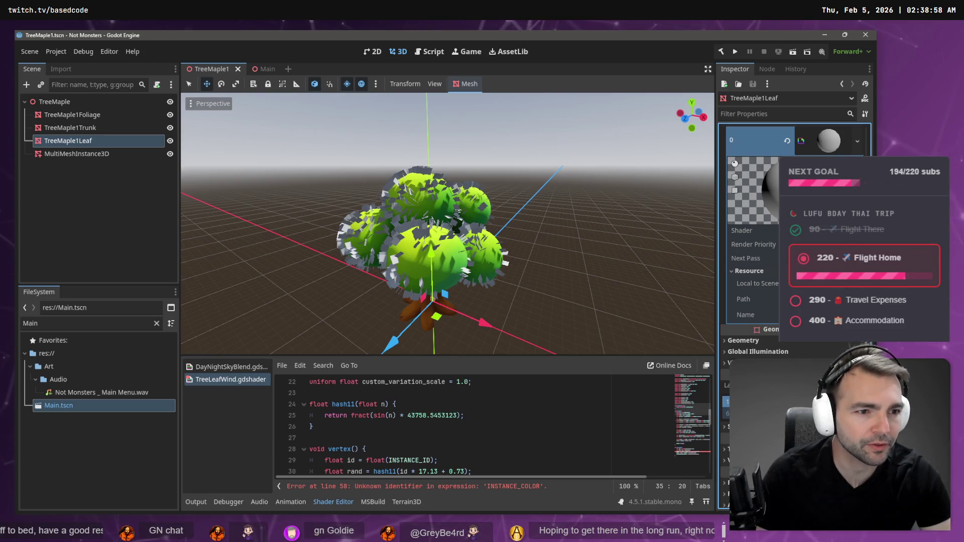
click(828, 231)
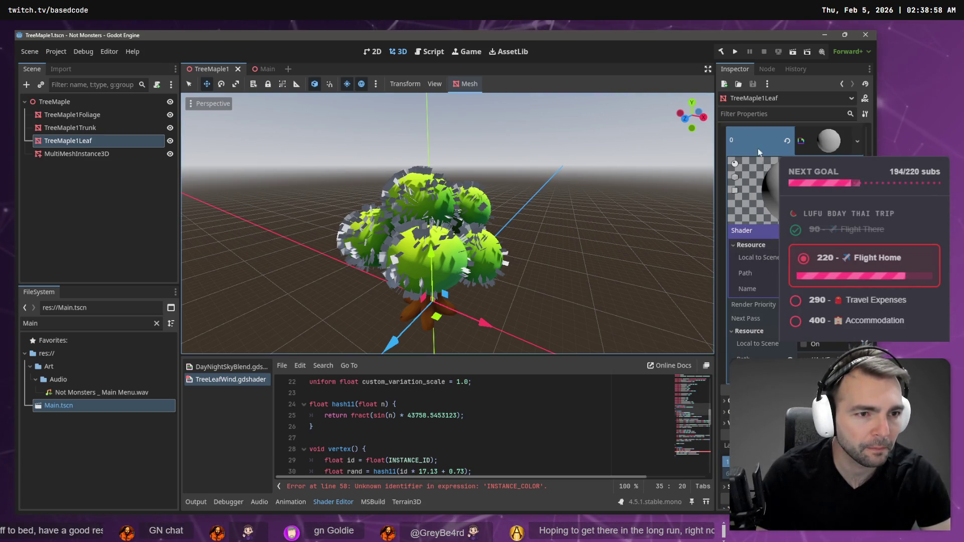
drag(721, 122, 721, 120)
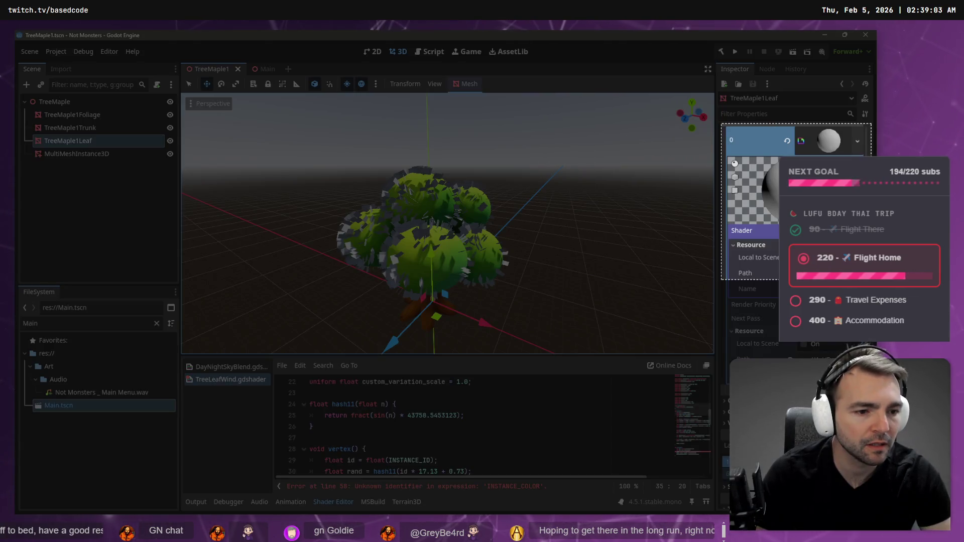
key(alt+Tab)
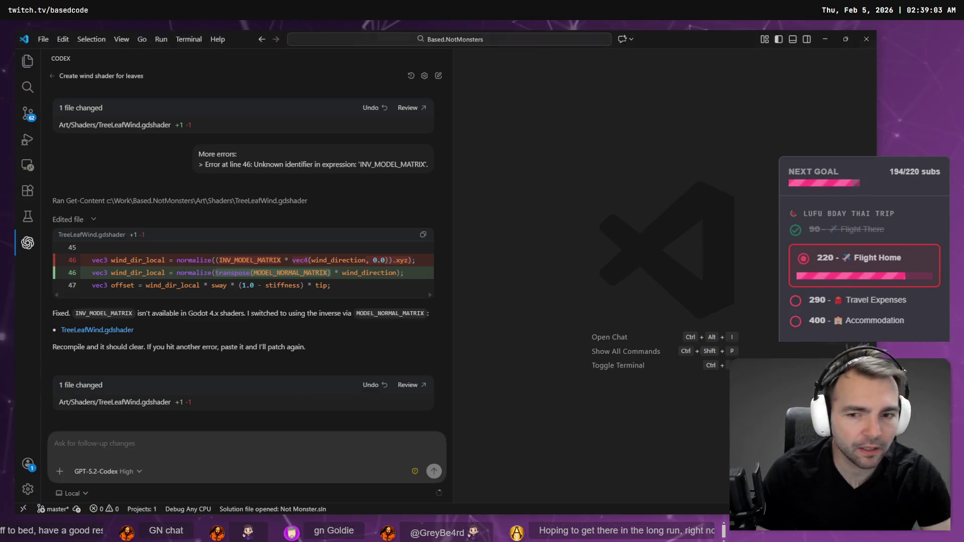
Step: Paste a screenshot into the Codex follow-up and select 'ShaderMaterial' in the MultiMesh answer
scroll(231, 296, up, 15)
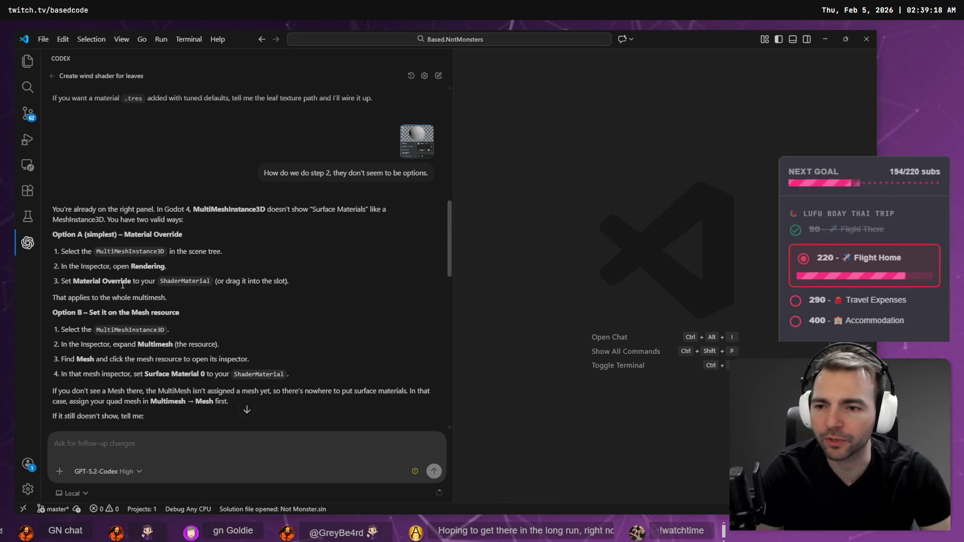
key(ctrl+v)
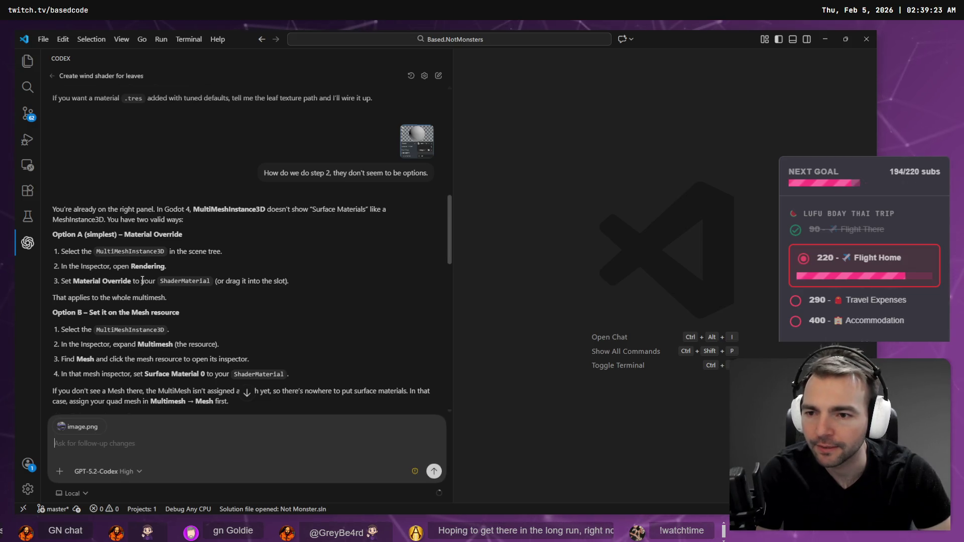
double_click(199, 286)
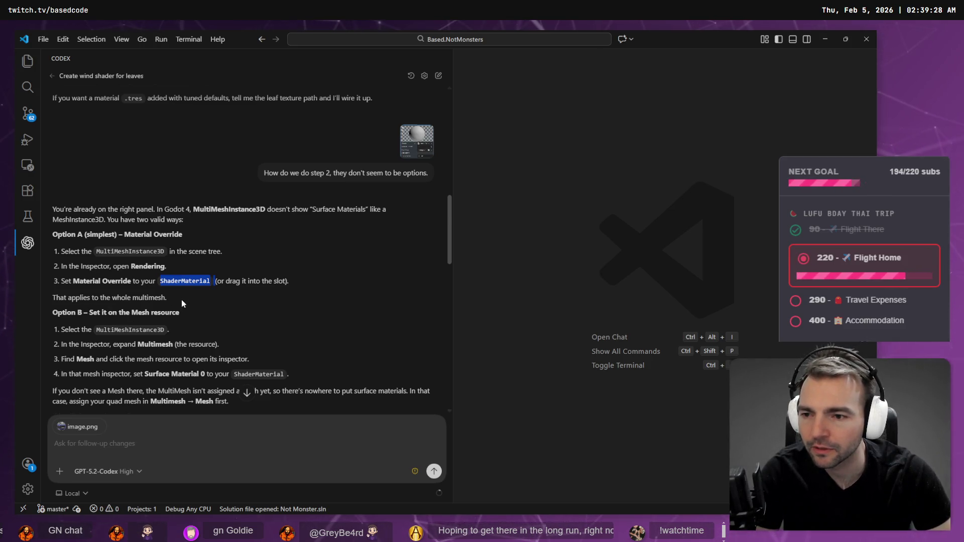
key(alt+Tab)
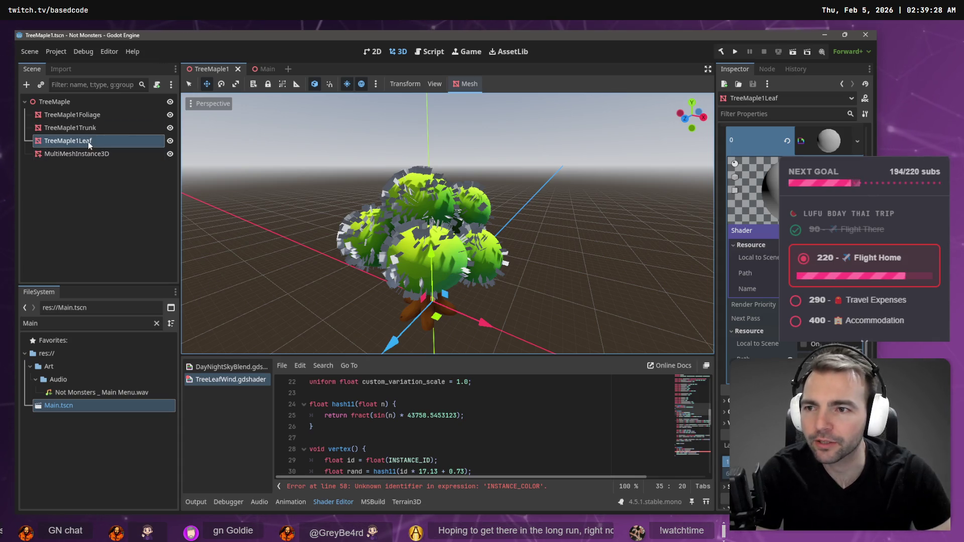
Step: Populate the MultiMeshInstance3D with TreeMaple1Leaf cards over the TreeMaple1Foliage surface
click(119, 155)
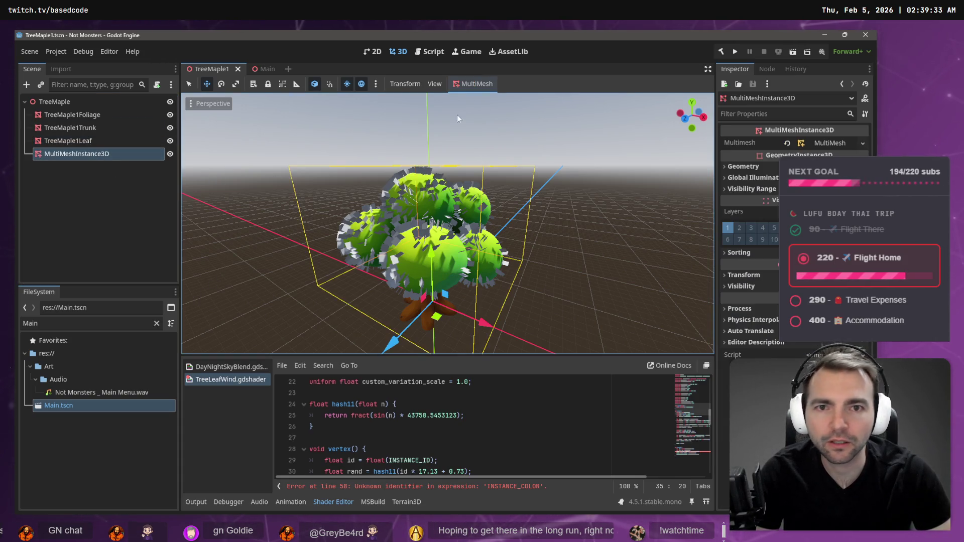
click(481, 84)
click(460, 97)
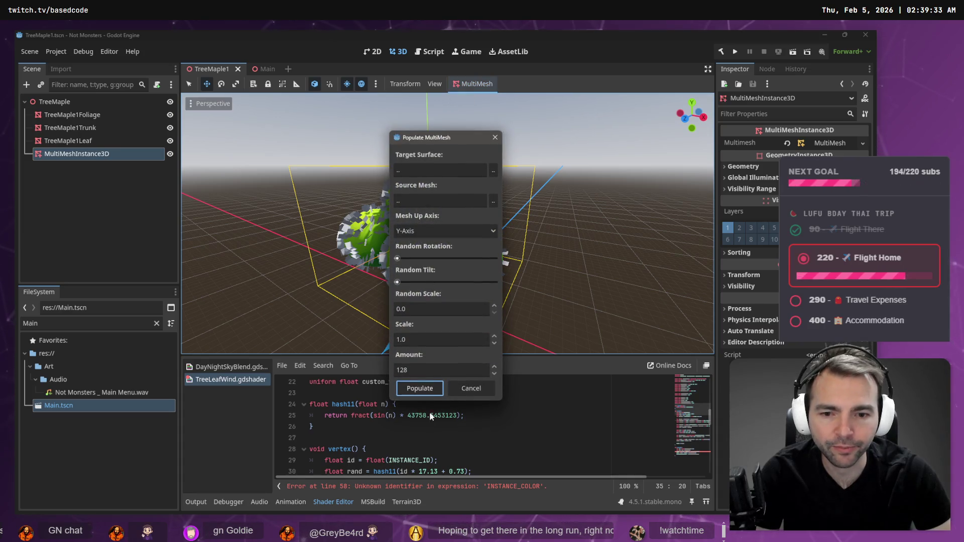
click(473, 171)
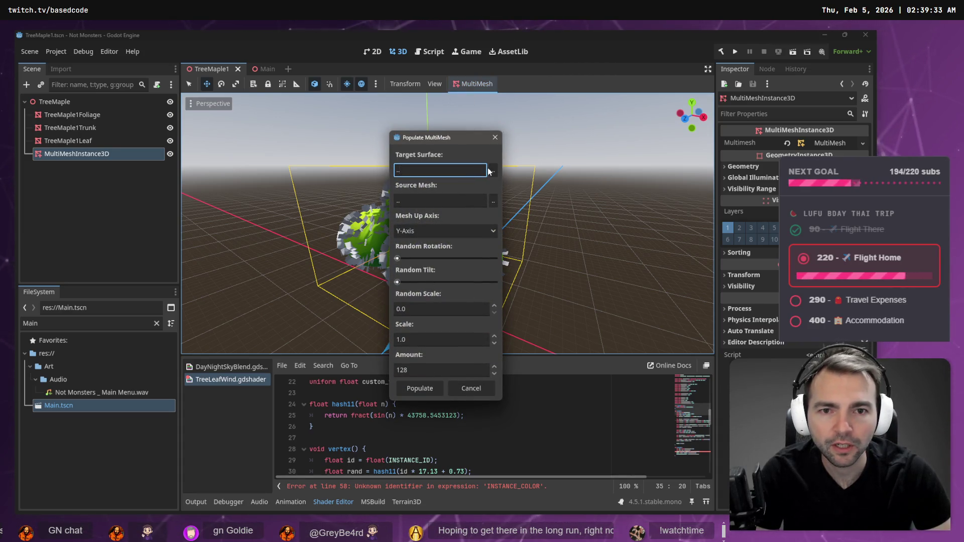
click(491, 172)
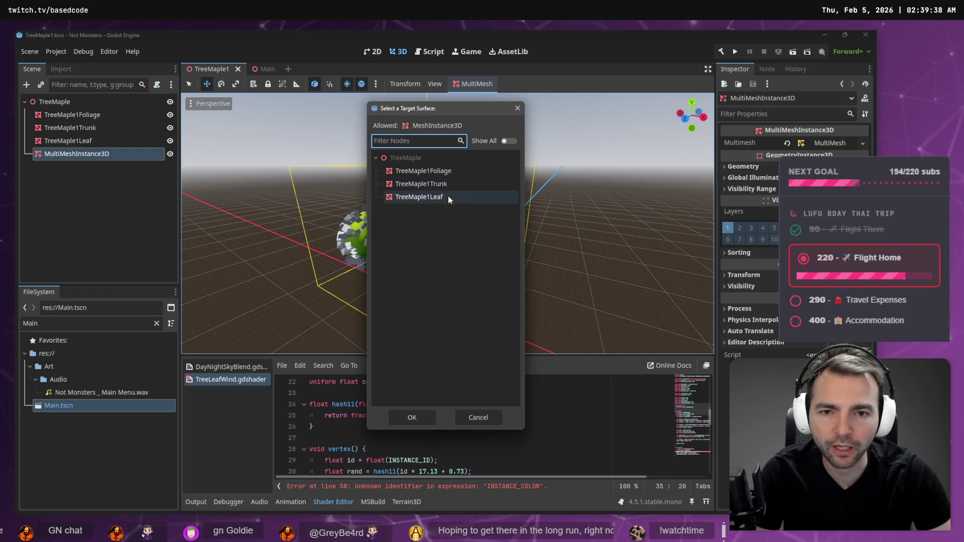
double_click(450, 172)
click(493, 200)
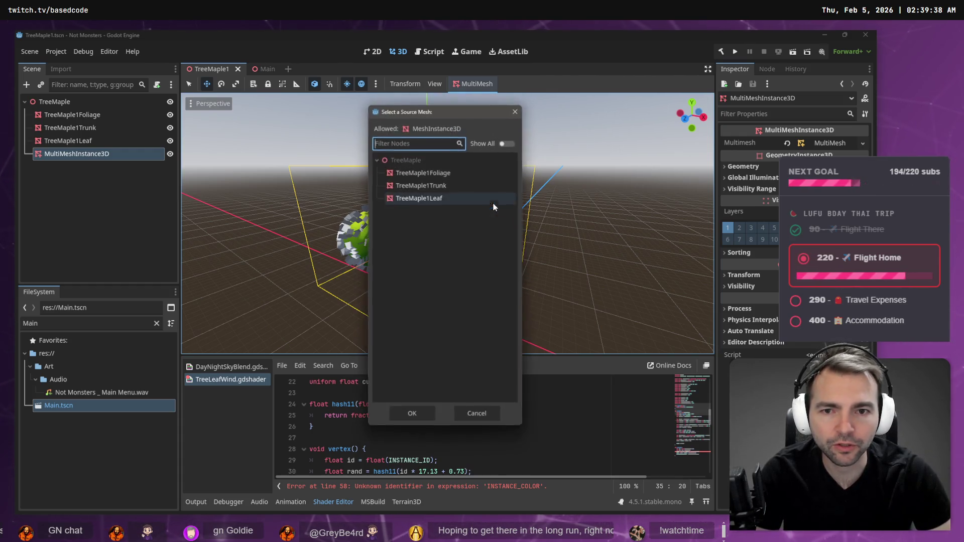
double_click(456, 197)
click(419, 389)
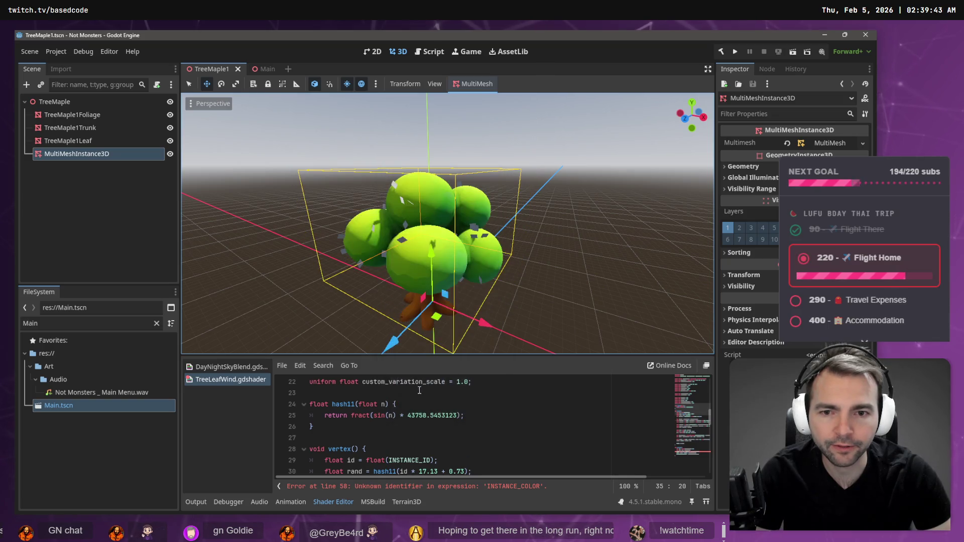
scroll(505, 275, up, 5)
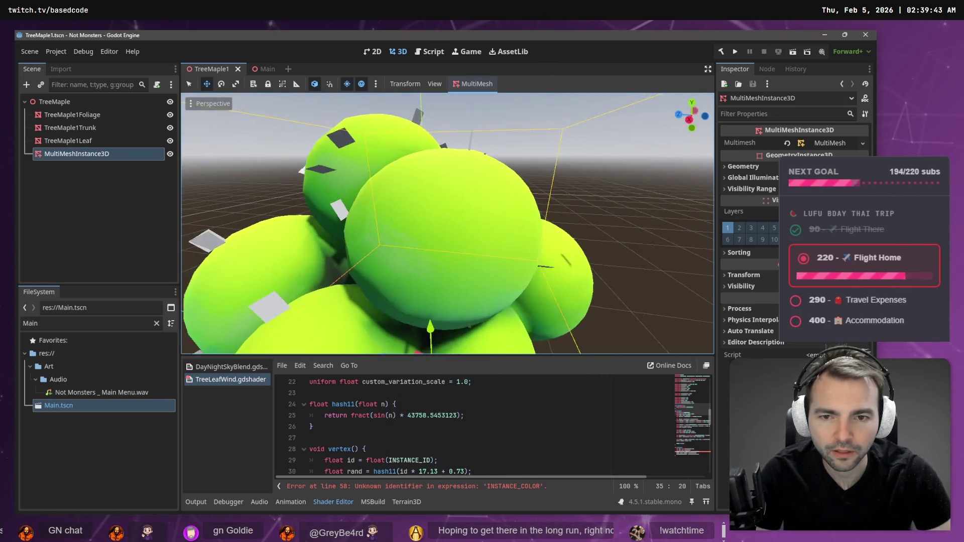
scroll(505, 275, down, 5)
Step: Repopulate the foliage surface with the leaf amount set to 4000
click(474, 84)
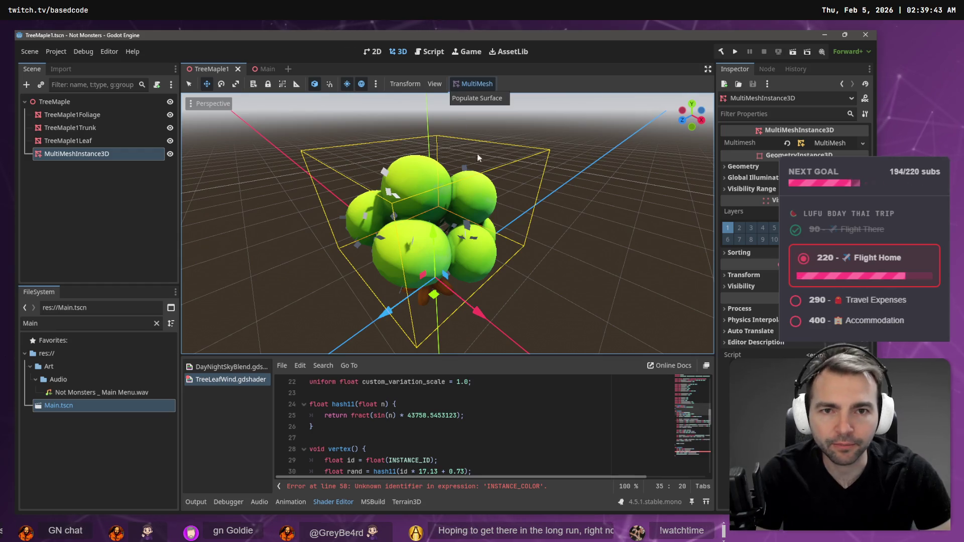
click(481, 98)
double_click(433, 369)
text(4000)
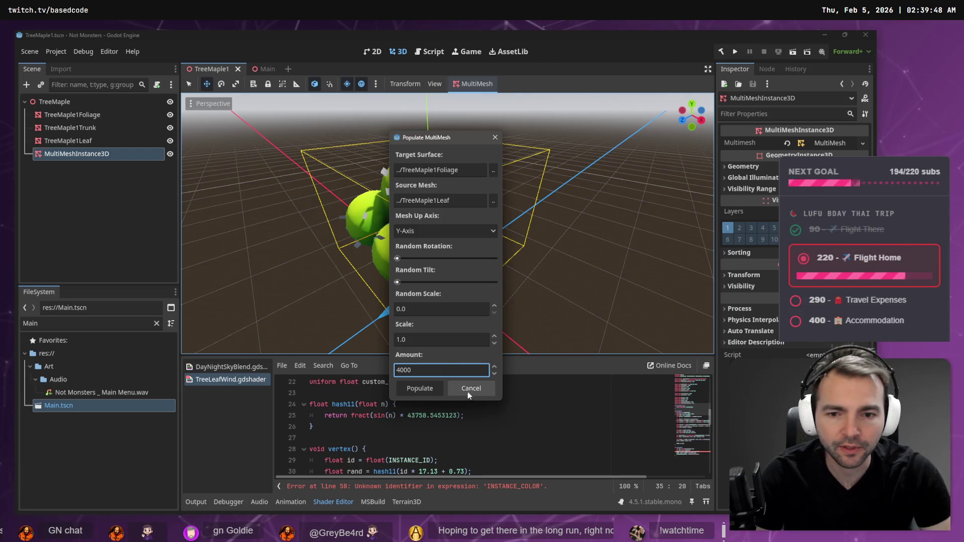
click(420, 388)
scroll(465, 322, up, 6)
scroll(464, 322, down, 3)
Step: Move the TreeMaple1Leaf source mesh away from the tree and frame it
click(78, 141)
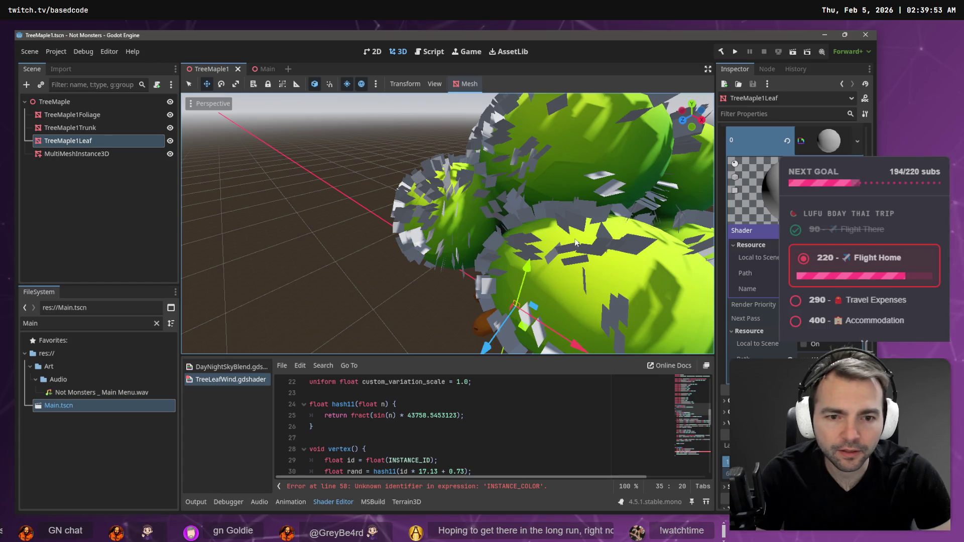
mouse_move(570, 343)
mouse_down()
mouse_move(456, 287)
mouse_move(454, 260)
mouse_up()
key(f)
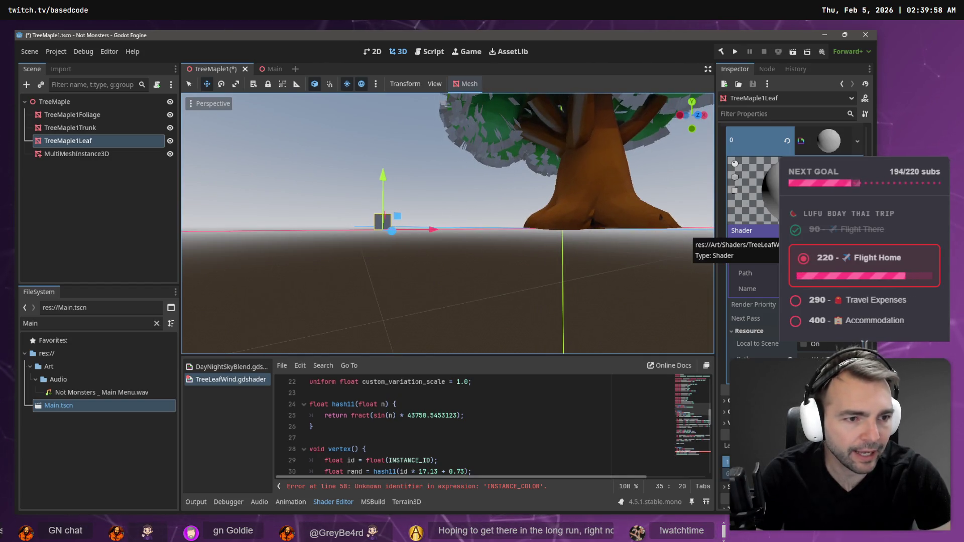
click(751, 245)
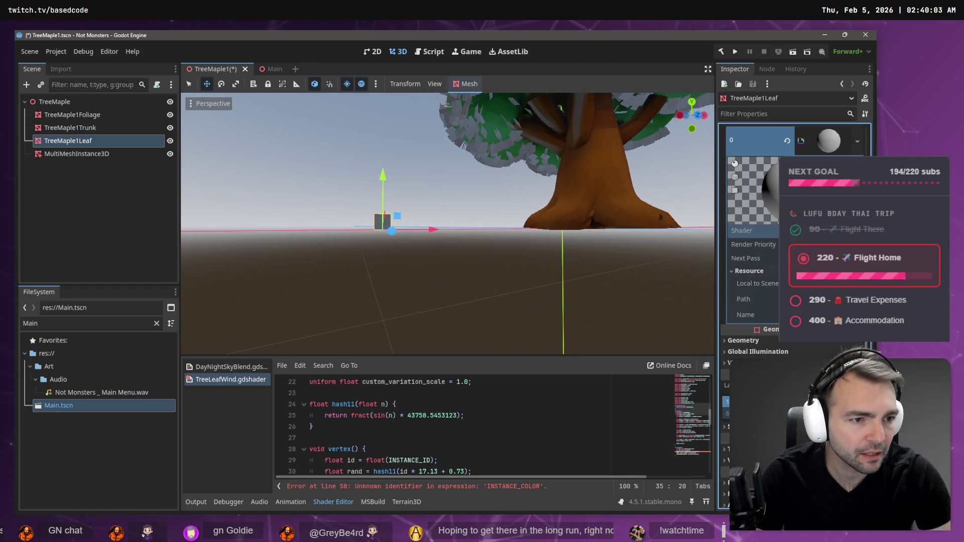
key(alt+Tab)
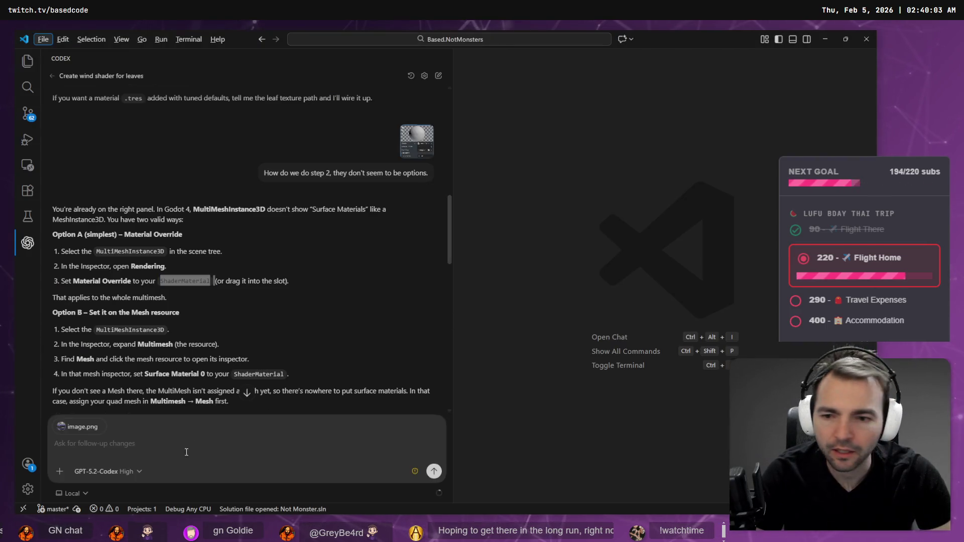
Step: Dictate a Codex reply that the surface material is applied to the MultiMeshInstance3D
key(super+h)
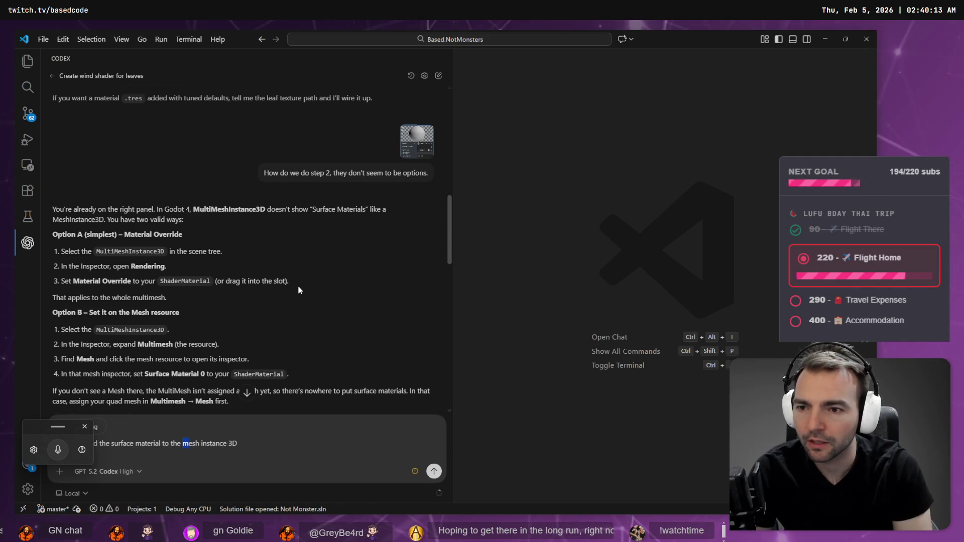
text(Multi)
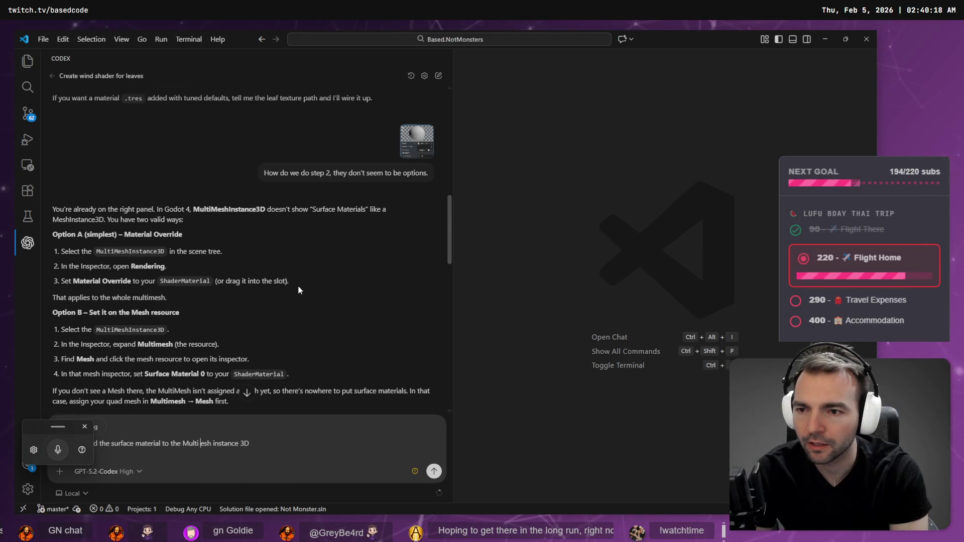
key(alt+Tab)
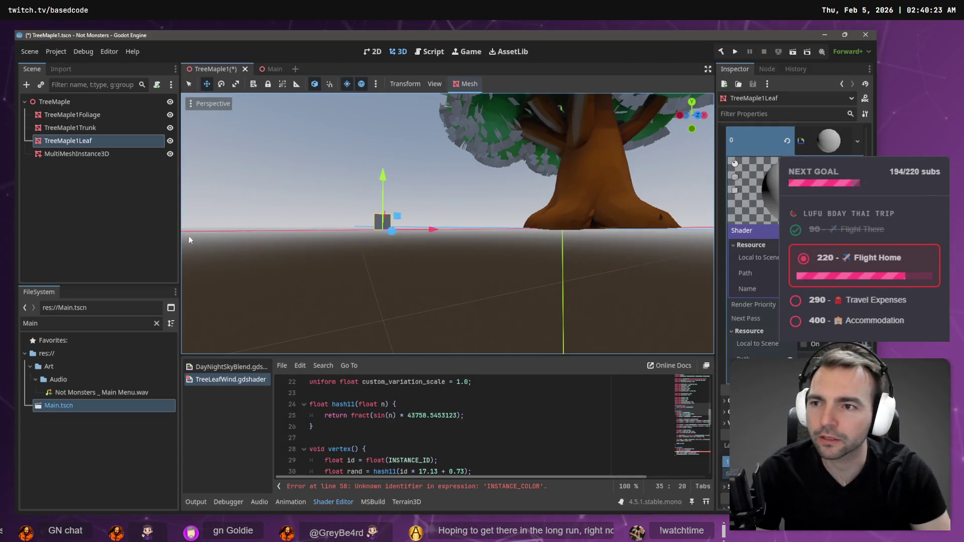
click(107, 159)
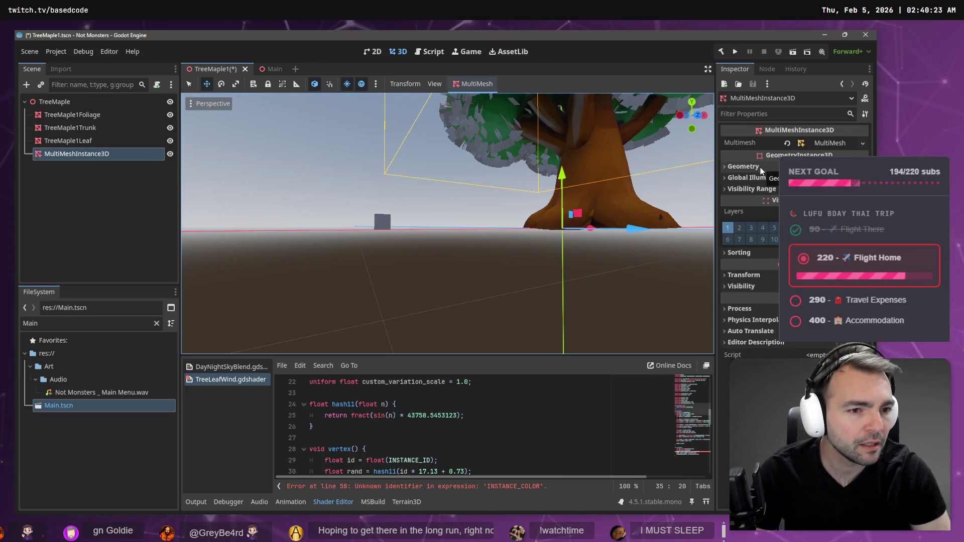
key(alt+Tab)
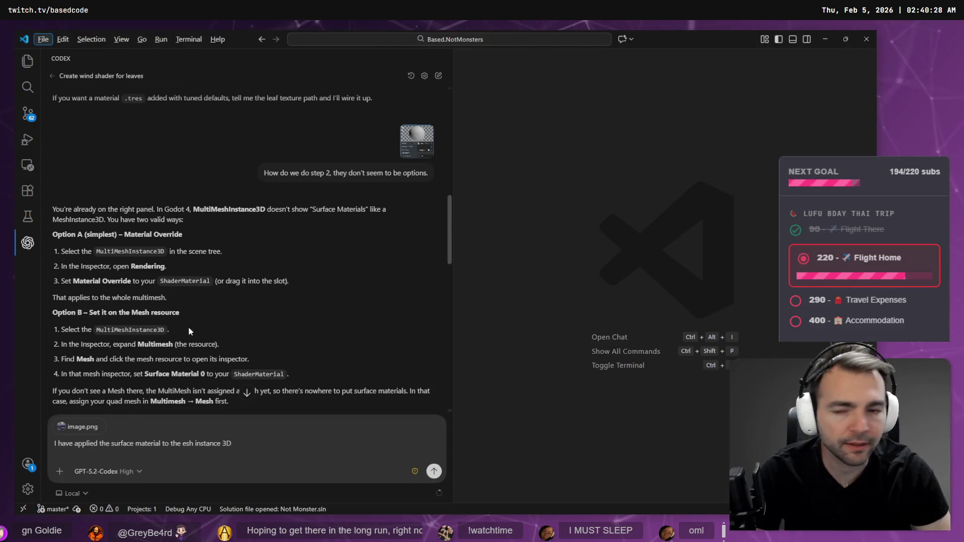
double_click(132, 251)
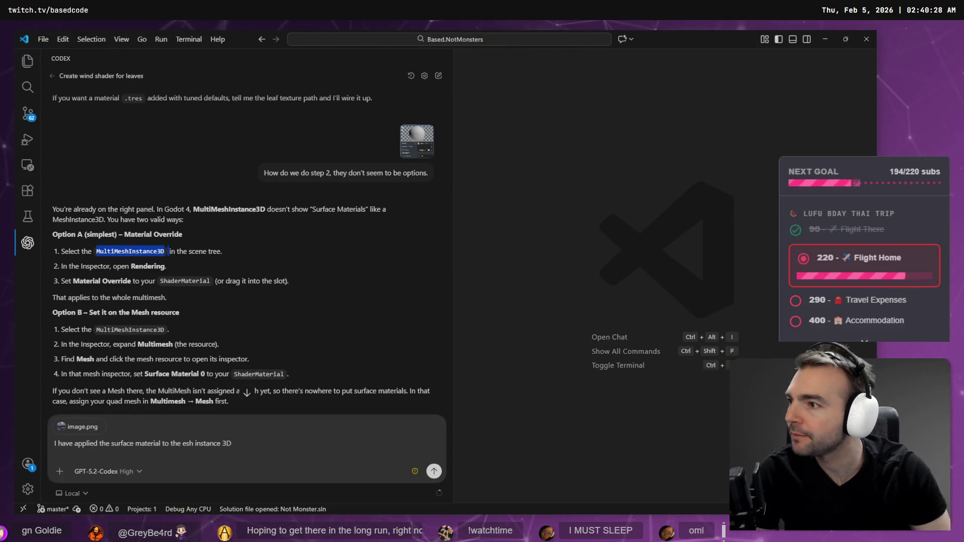
key(alt+Tab)
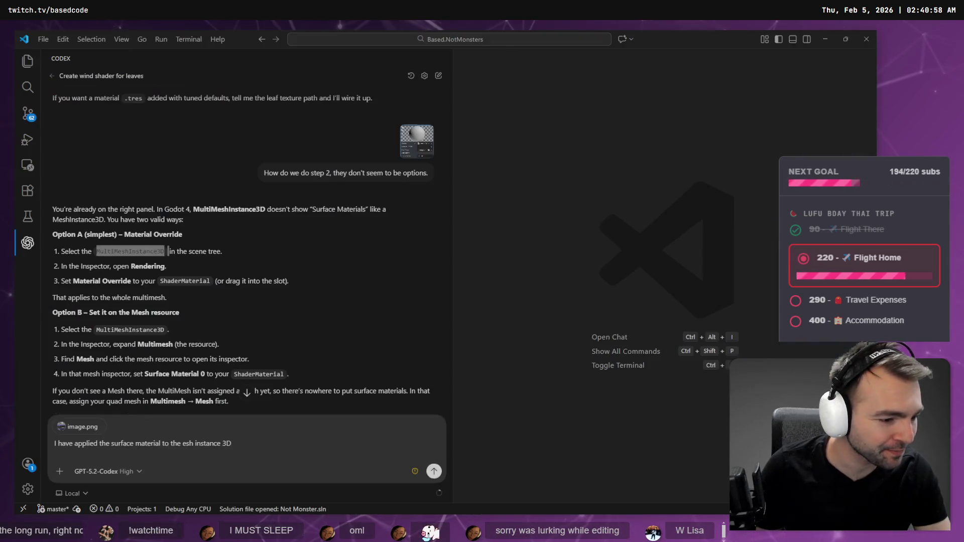
click(43, 39)
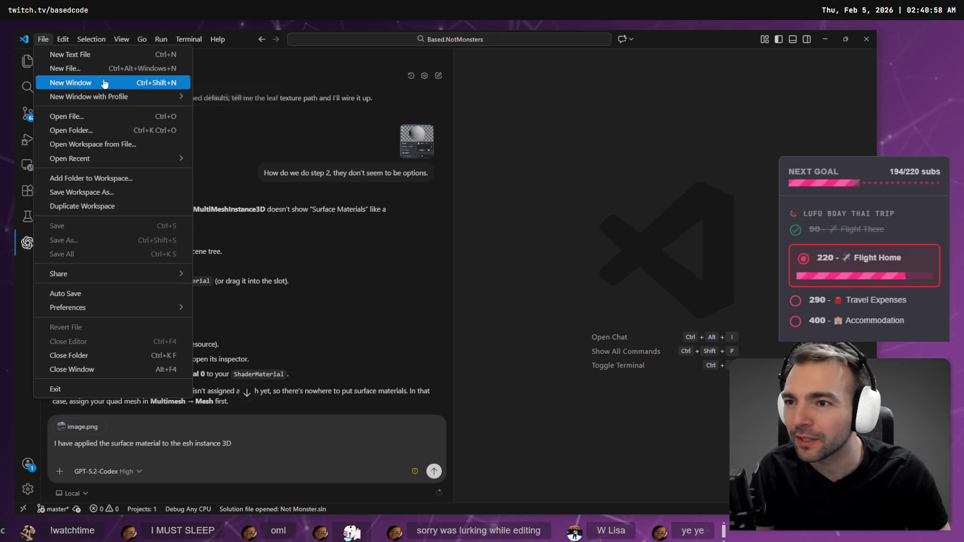
Step: Open the Actuator.MeetingTTS project from recent projects in a new VS Code window
click(131, 82)
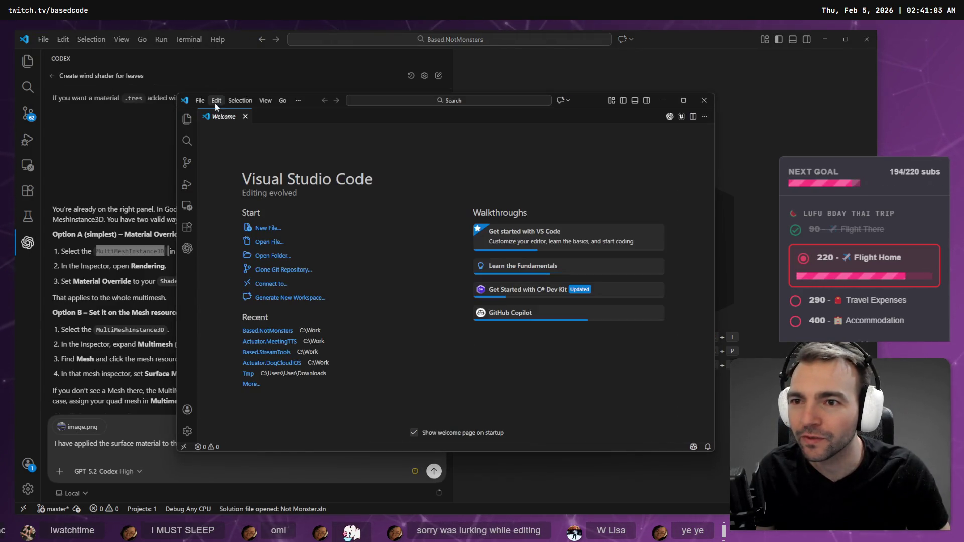
click(200, 101)
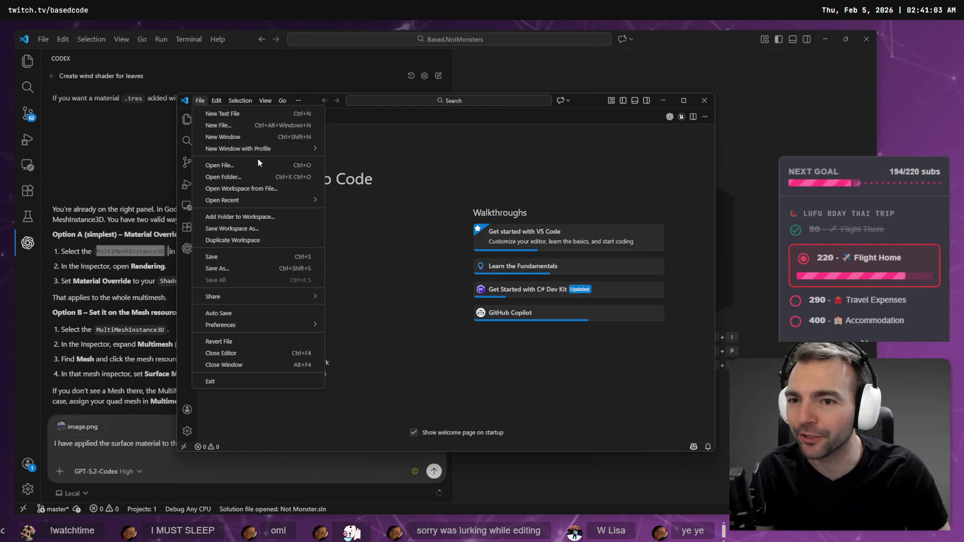
mouse_move(274, 208)
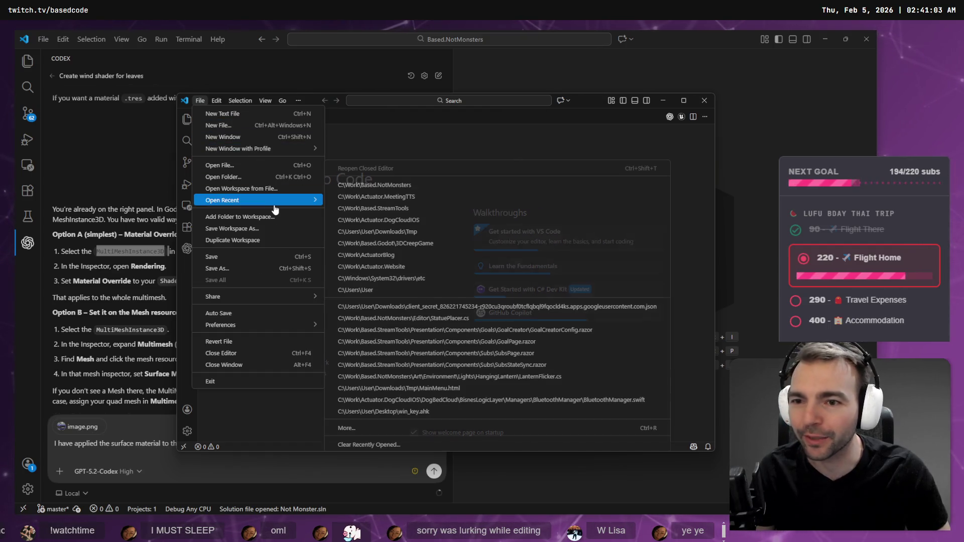
click(425, 196)
Step: Rerun the previous ssh login command in the project's terminal
click(508, 397)
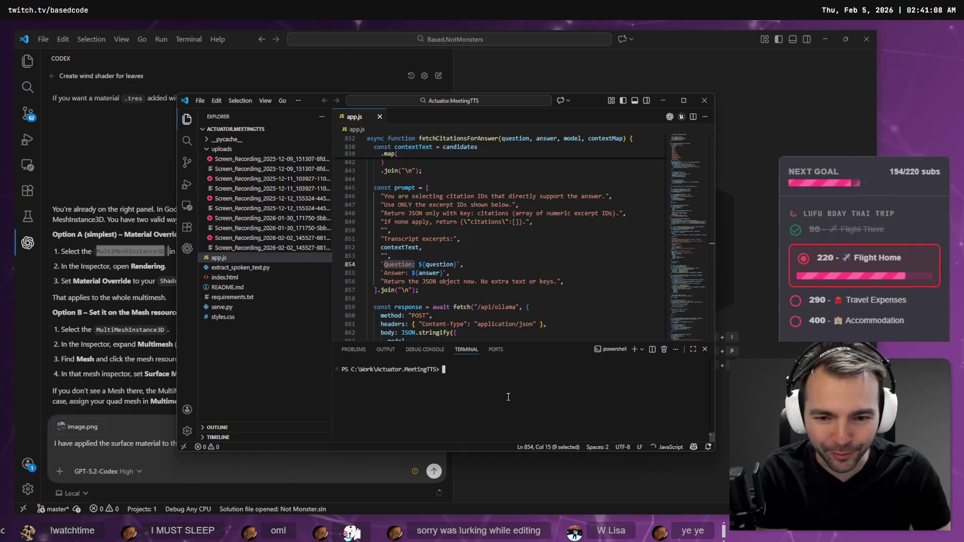
key(Up)
key(Return)
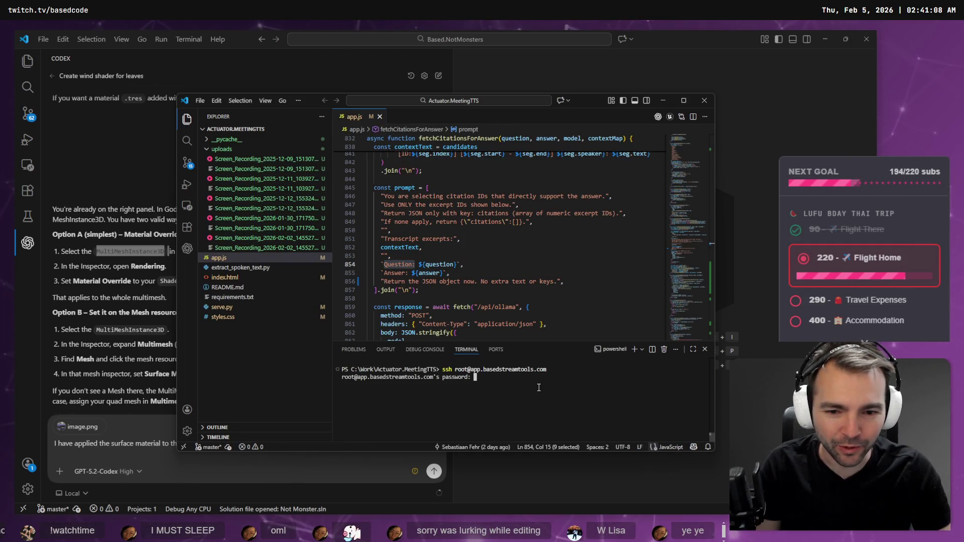